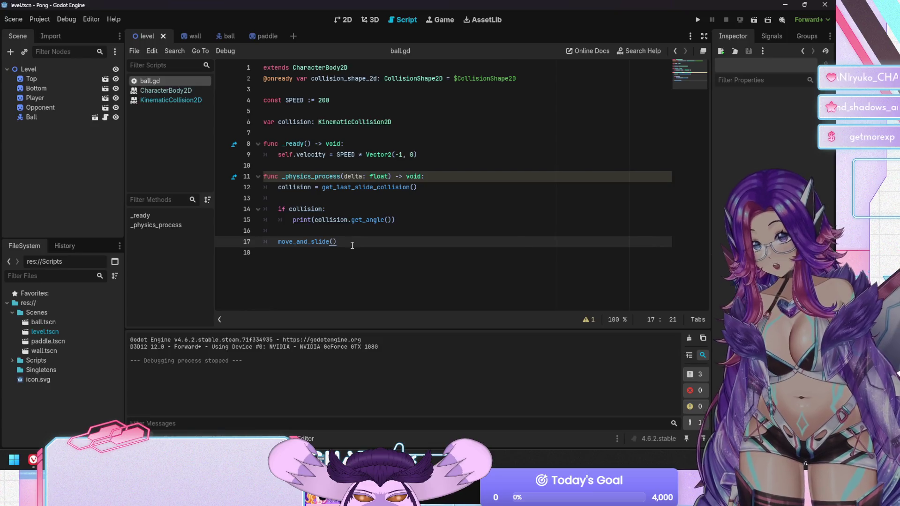
# Move the move_and_slide() call from line 17 to the top of _physics_process at line 12
pyautogui.hotkey('ctrl', 'x')
pyautogui.press('Up')
pyautogui.press('Up')
pyautogui.press('Up')
pyautogui.hotkey('ctrl', 'v')
pyautogui.press('Return')
pyautogui.press('Return')
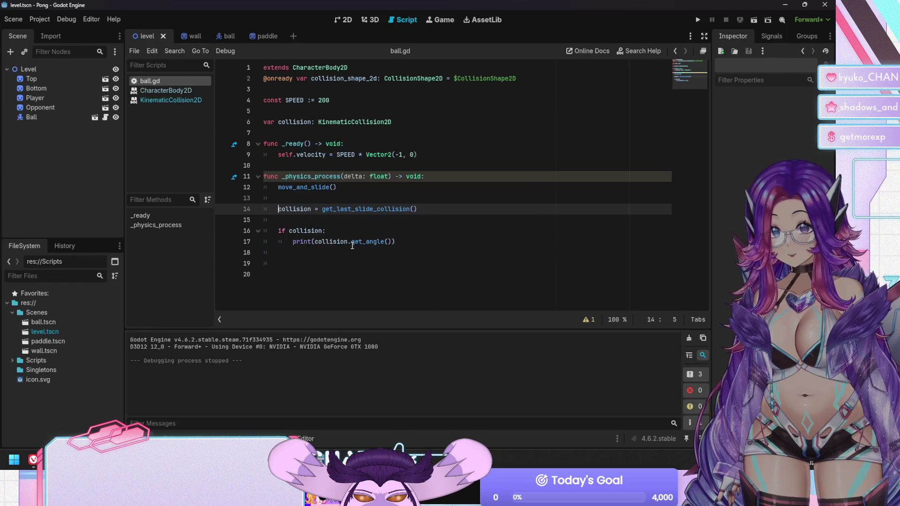
# Test-run the game, stop it, and show the Debugger's errors and warnings list
pyautogui.press('F5')
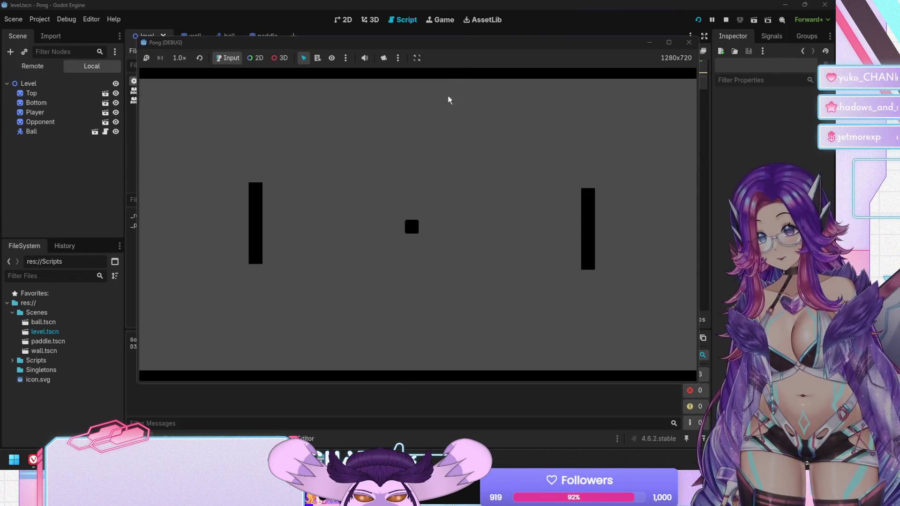
pyautogui.moveTo(470, 47); pyautogui.dragTo(512, 35)
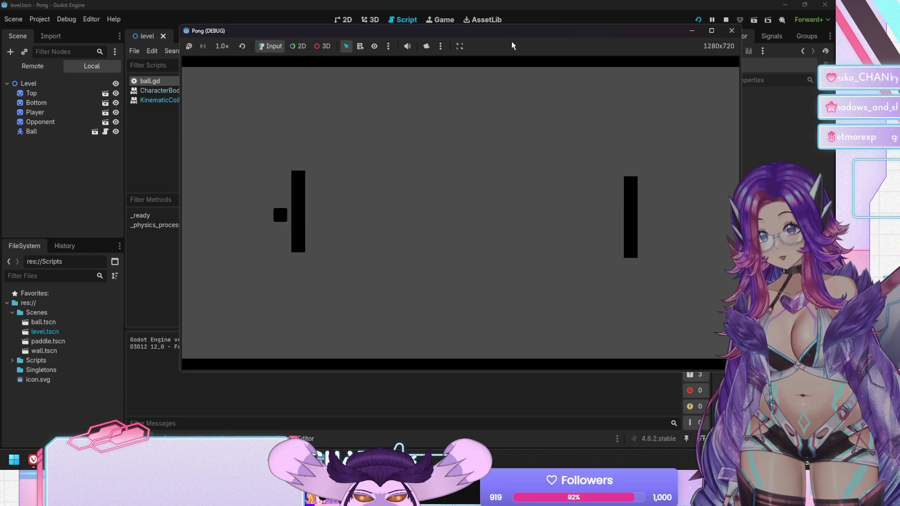
pyautogui.press('F8')
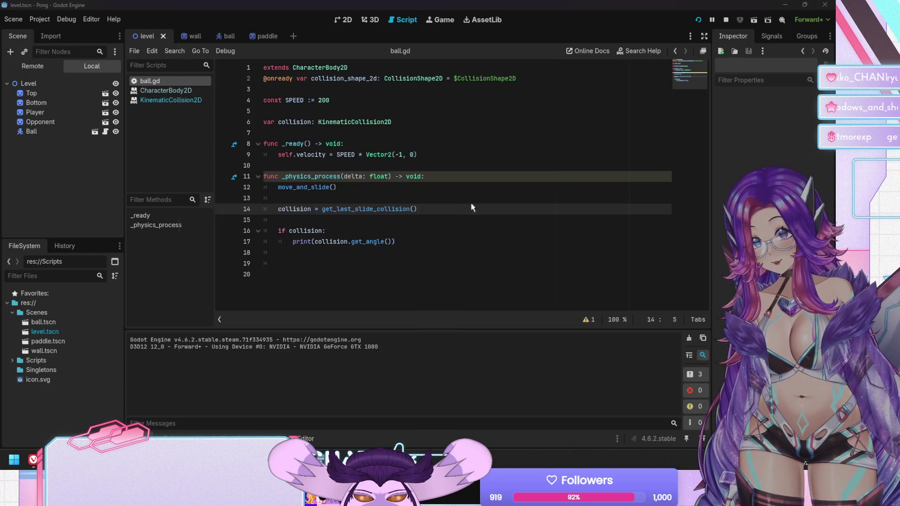
pyautogui.click(171, 437)
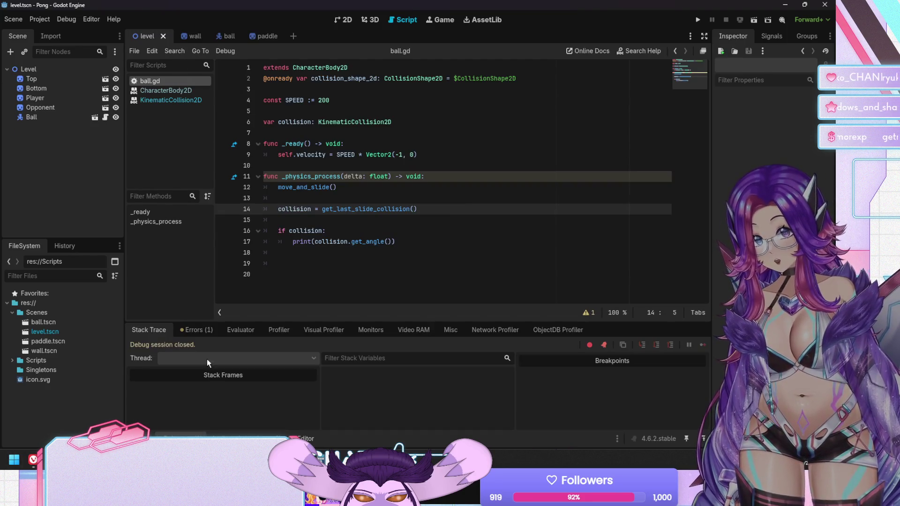
pyautogui.click(190, 330)
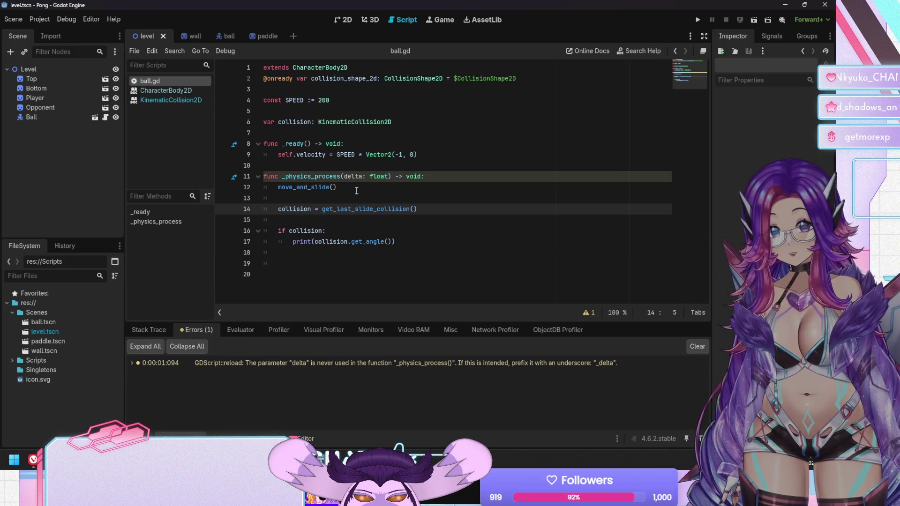
# Check the move_and_slide and get_last_slide_collision lines, then expand the Ball node's Collision settings
pyautogui.click(354, 188)
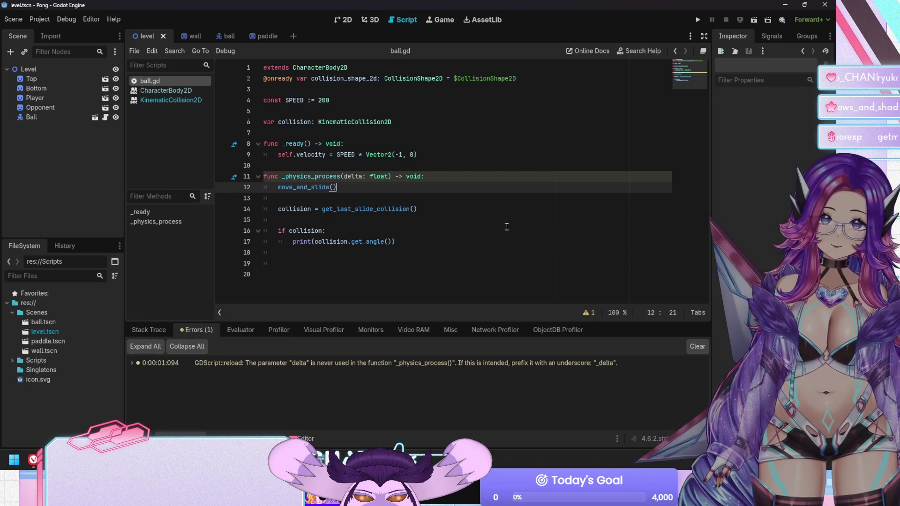
pyautogui.click(341, 209)
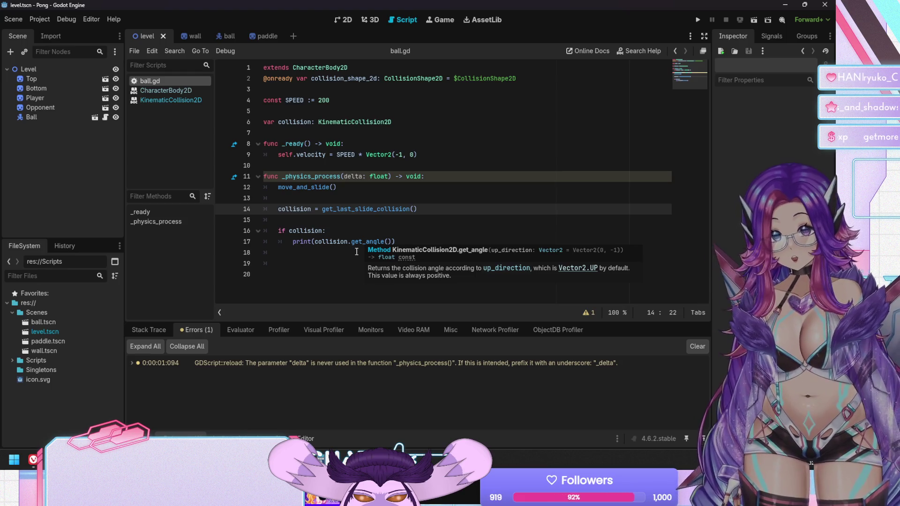
pyautogui.click(44, 116)
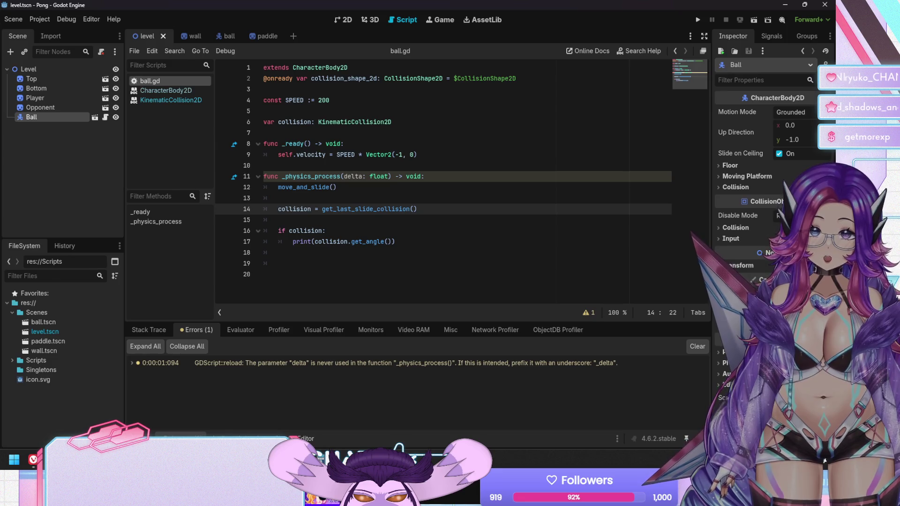
pyautogui.click(747, 227)
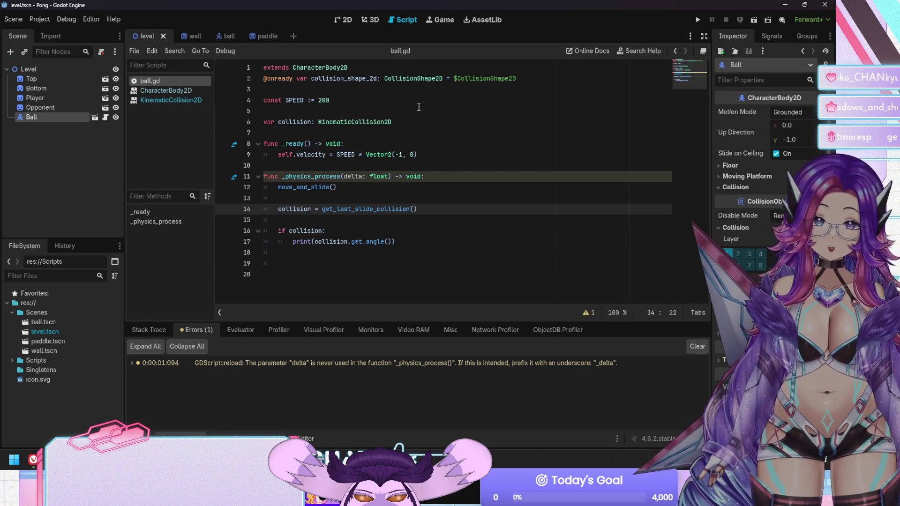
pyautogui.click(189, 41)
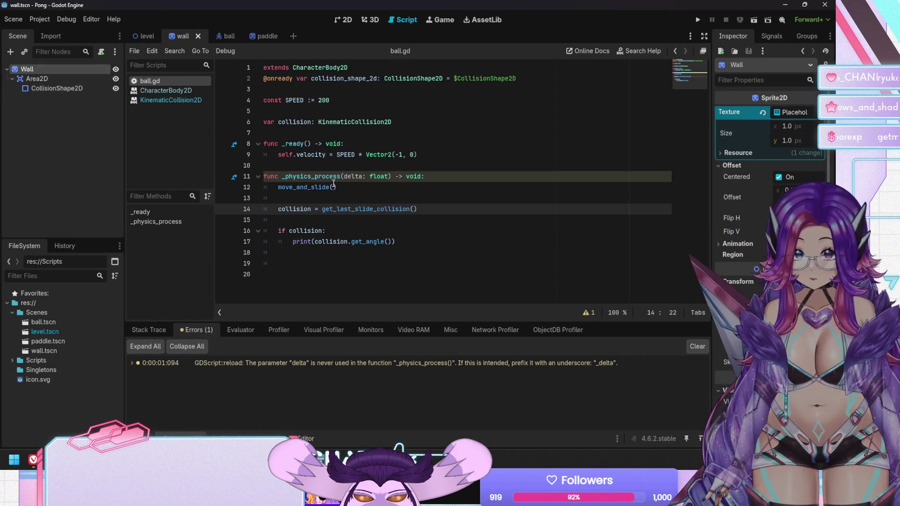
# Inspect the wall's CollisionShape2D visibility and transform properties
pyautogui.click(47, 86)
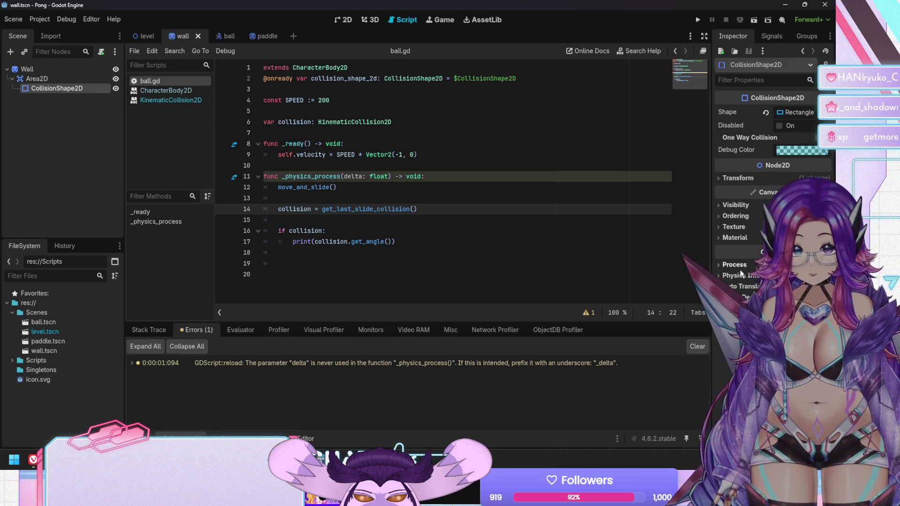
pyautogui.click(737, 205)
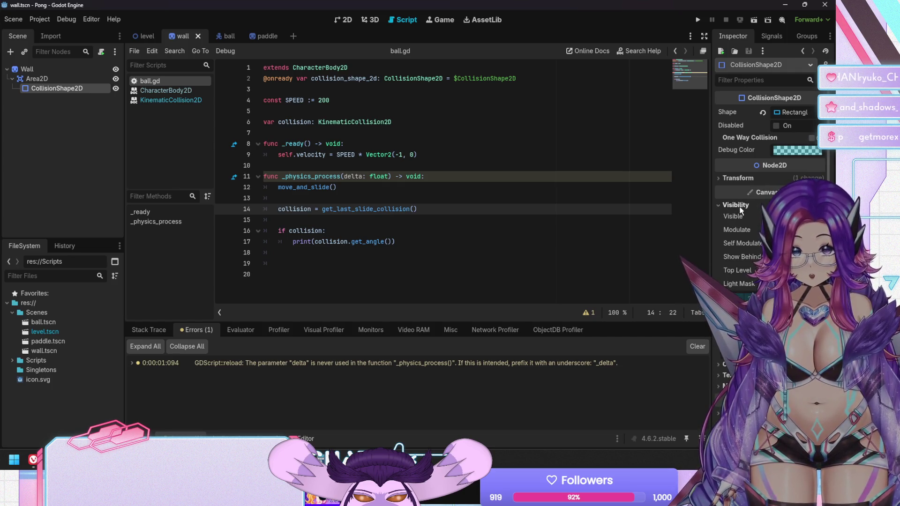
pyautogui.click(738, 207)
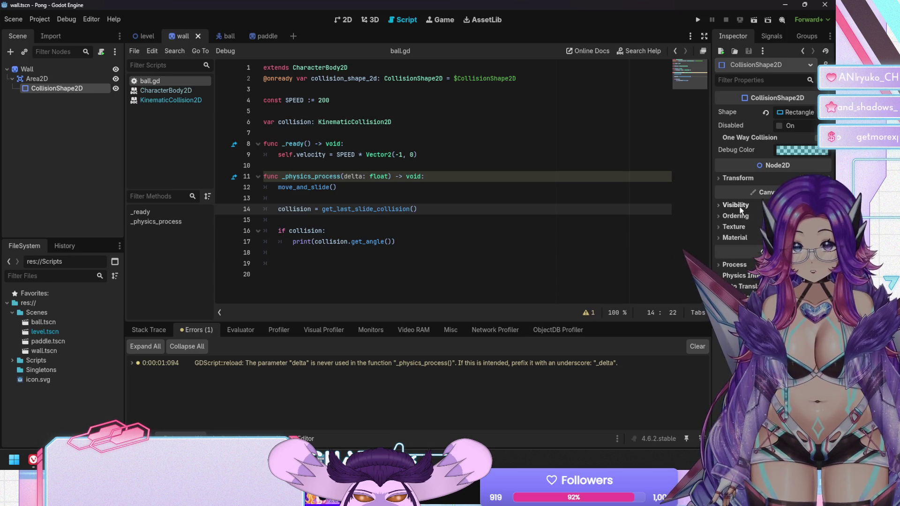
pyautogui.click(731, 178)
pyautogui.click(729, 180)
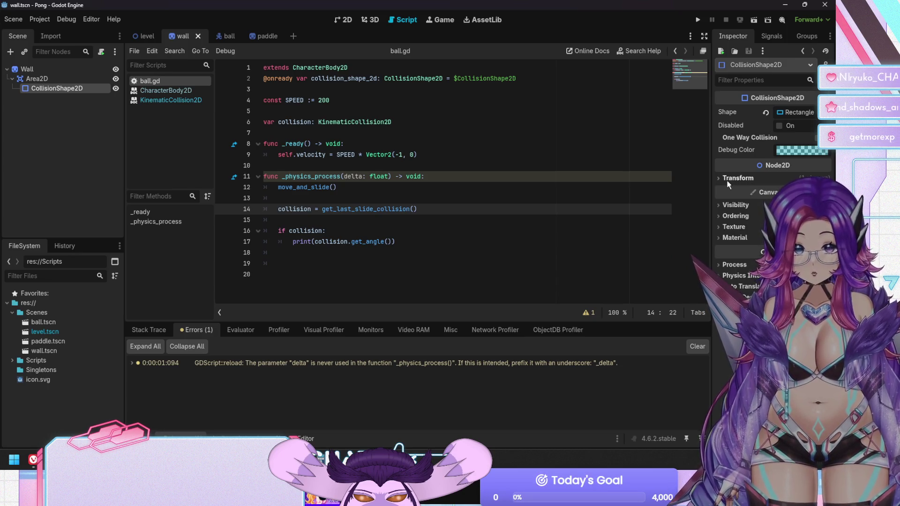
# Inspect the wall's Area2D collision layer and mask settings
pyautogui.click(36, 78)
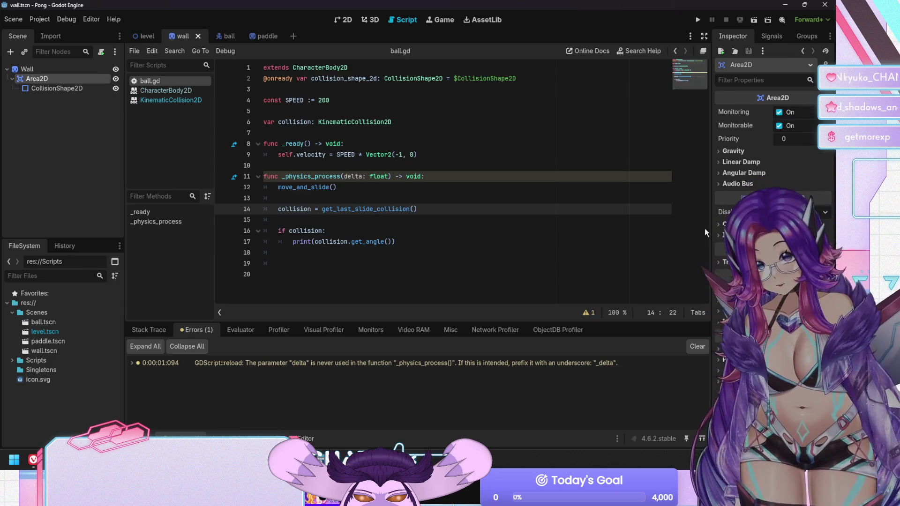
pyautogui.click(735, 225)
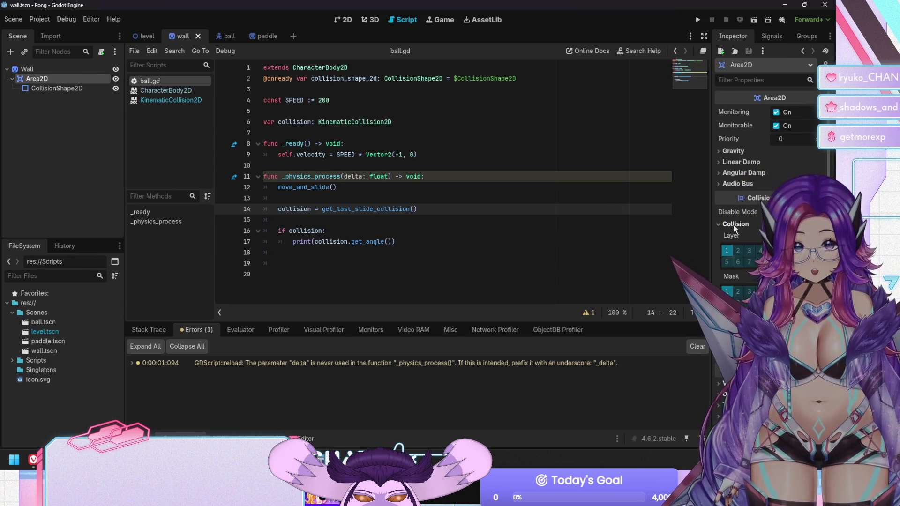
pyautogui.click(735, 225)
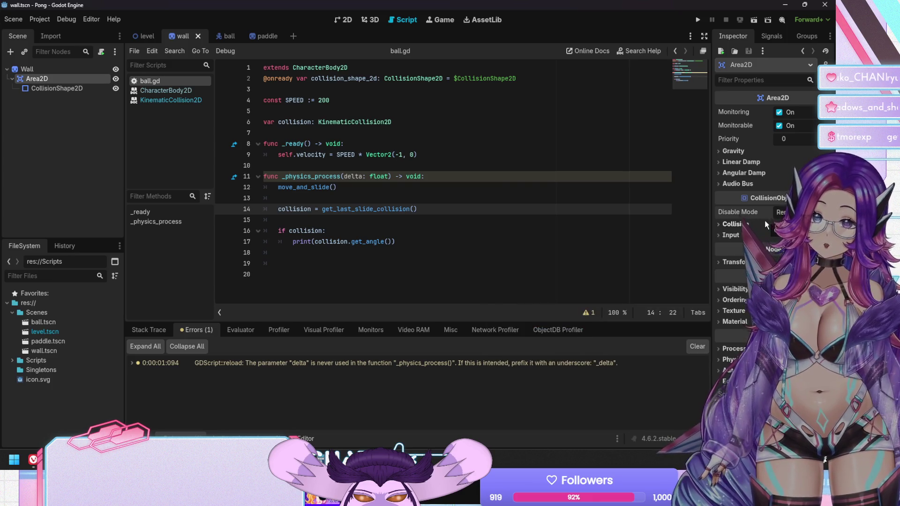
pyautogui.moveTo(761, 214)
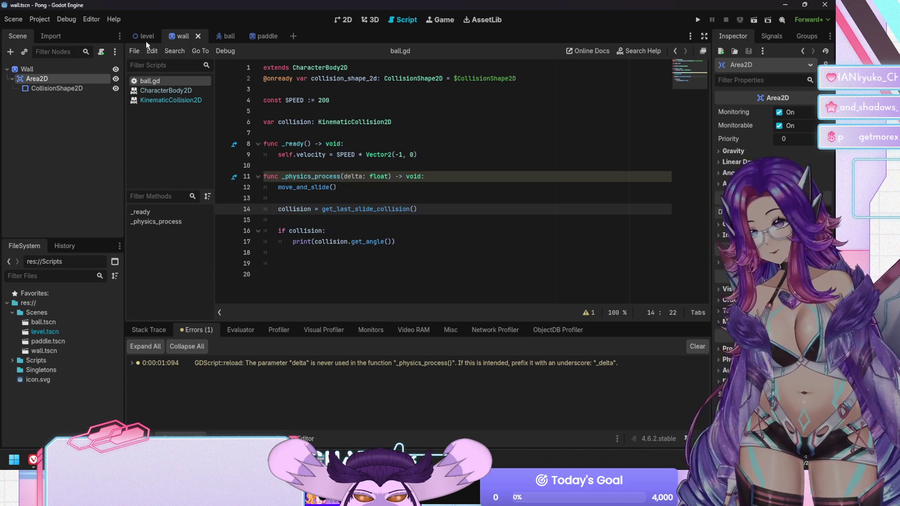
# In level.tscn, scroll through the Ball's CharacterBody2D properties and check ball.gd lines 16 and 12
pyautogui.click(145, 36)
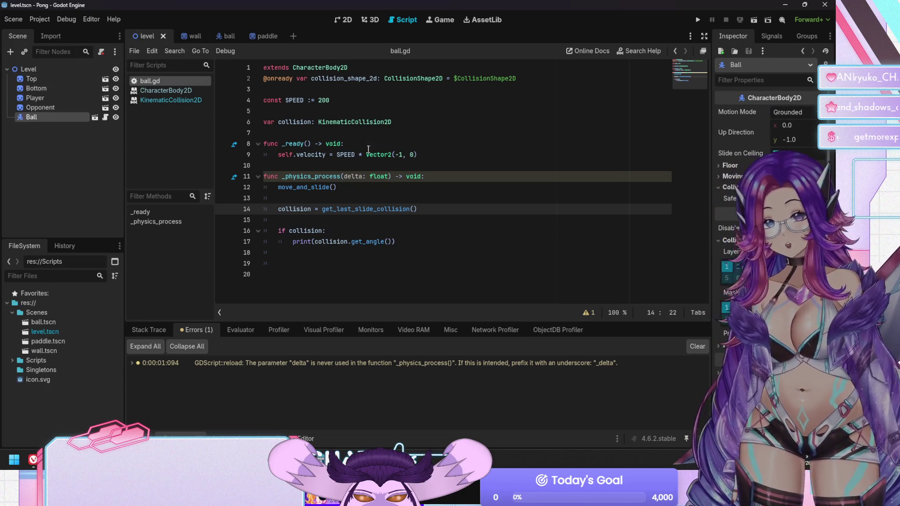
pyautogui.scroll(-3, 769, 187)
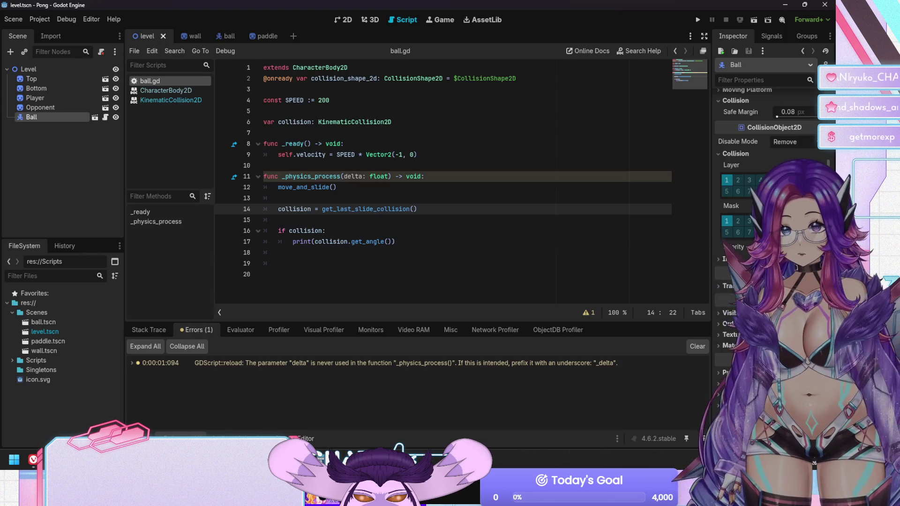
pyautogui.scroll(3, 769, 187)
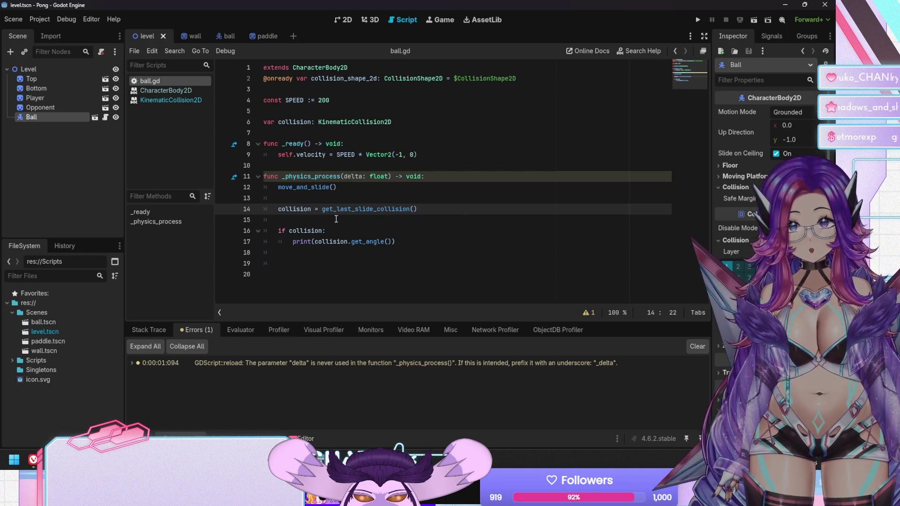
pyautogui.click(351, 230)
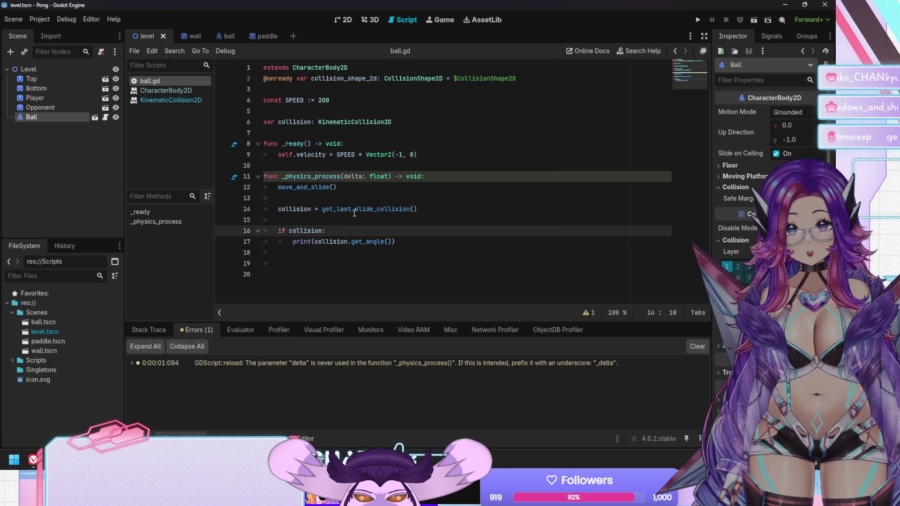
pyautogui.click(355, 188)
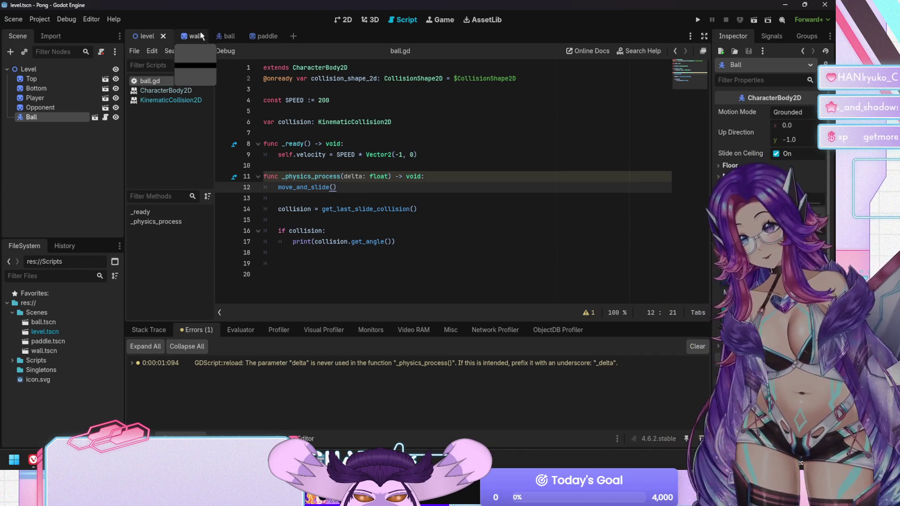
# Show wall.tscn in the 2D viewport, zoomed out and panned so the whole wall bar is visible
pyautogui.click(197, 33)
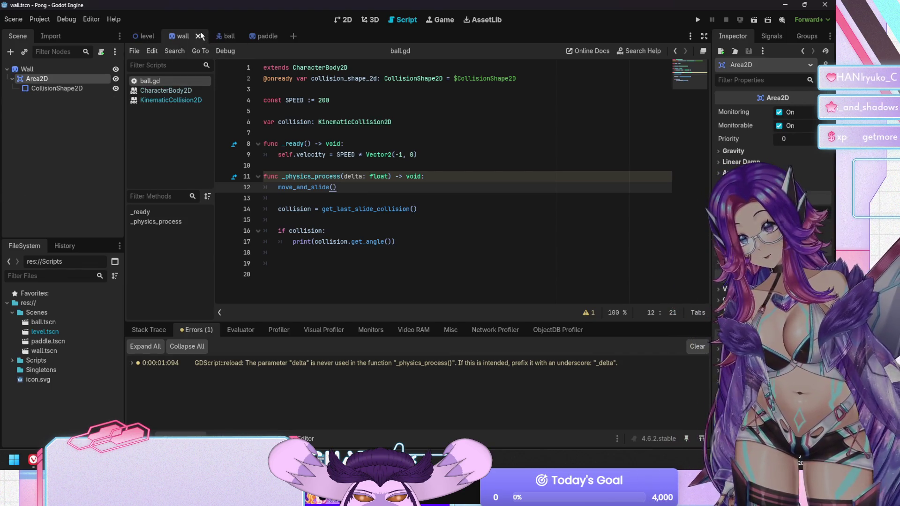
pyautogui.click(350, 23)
pyautogui.scroll(-4, 307, 212)
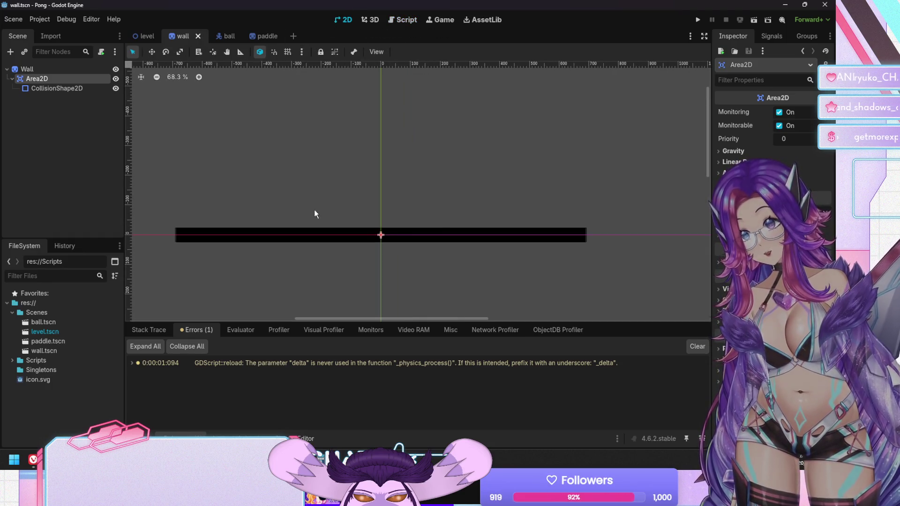
pyautogui.moveTo(442, 195); pyautogui.dragTo(449, 112)
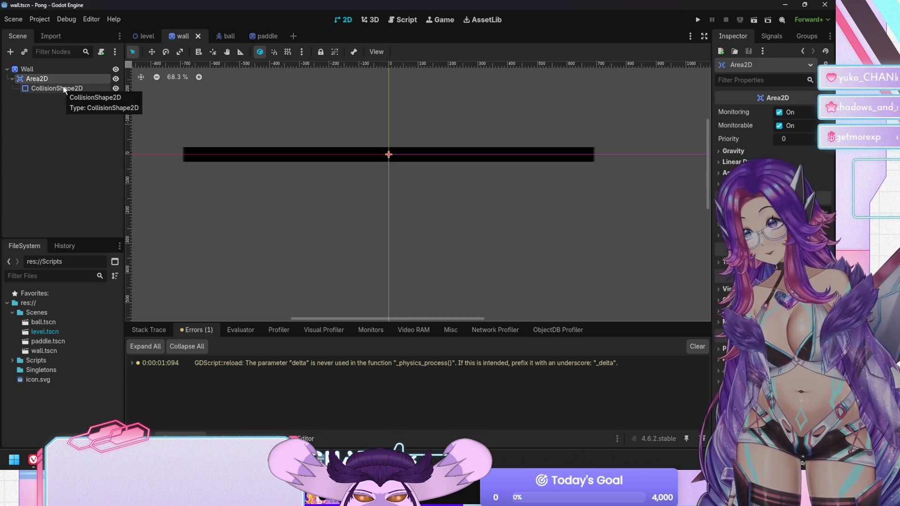
pyautogui.click(221, 35)
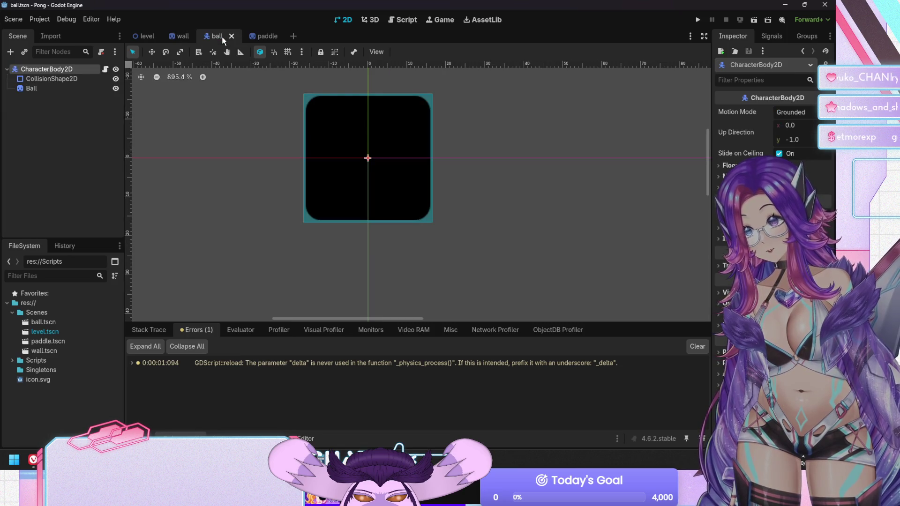
pyautogui.click(192, 32)
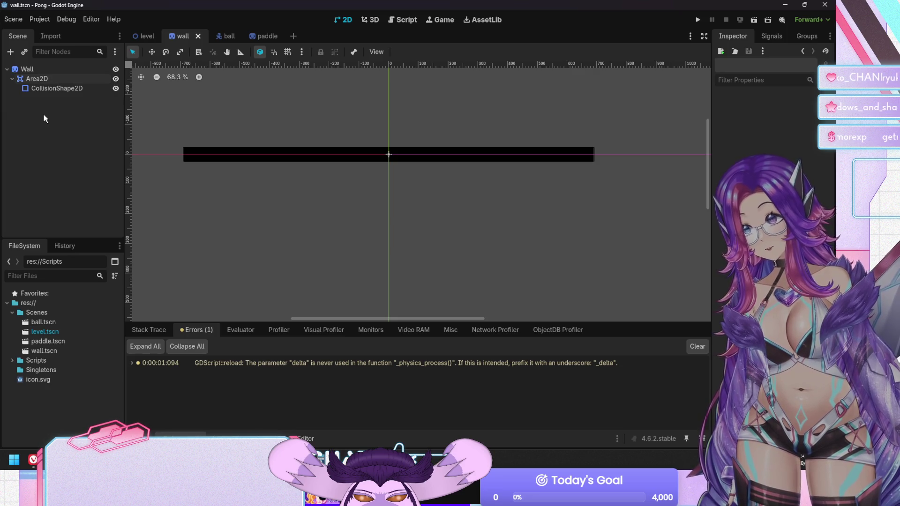
pyautogui.rightClick(43, 118)
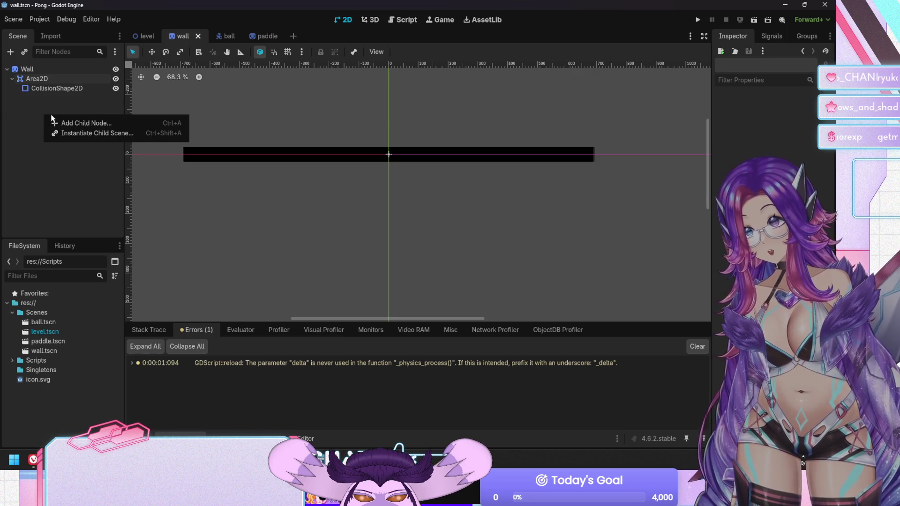
# Add a RigidBody2D child under Wall and move the CollisionShape2D into it
pyautogui.click(78, 124)
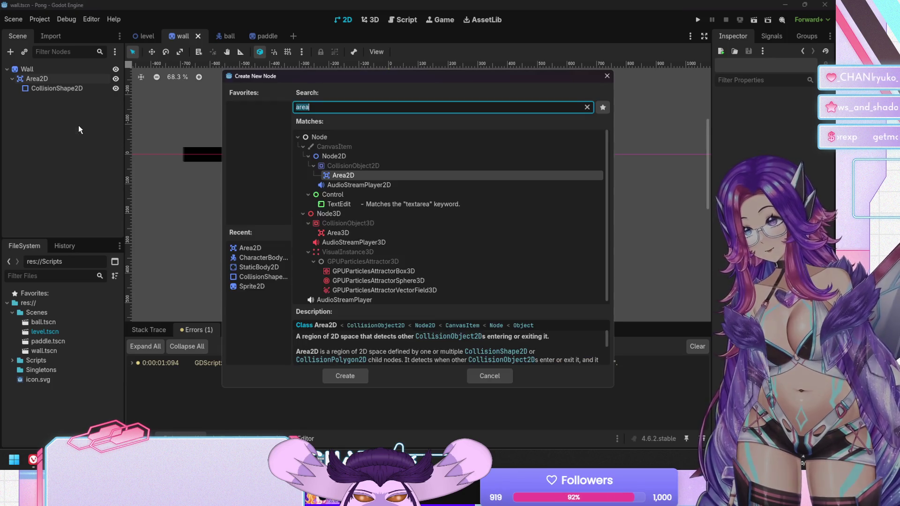
pyautogui.write('rigid')
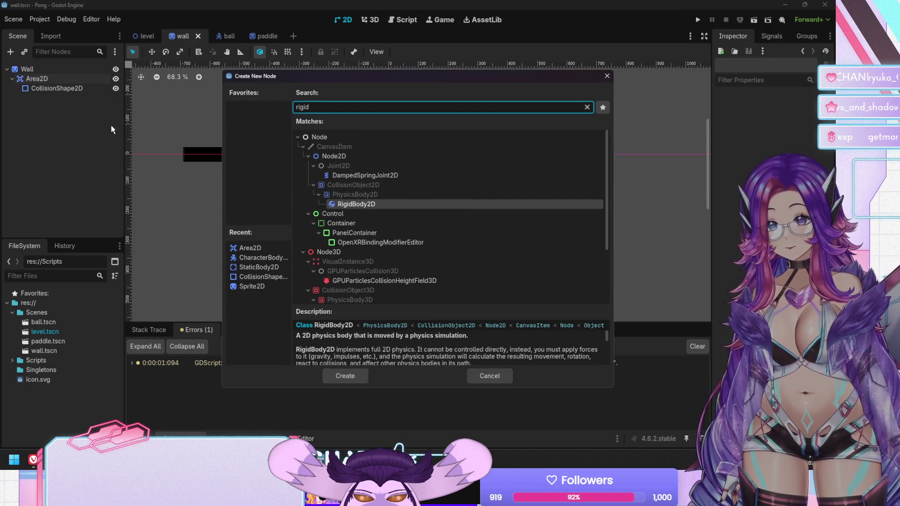
pyautogui.press('Return')
pyautogui.moveTo(78, 98)
pyautogui.mouseDown()
pyautogui.moveTo(82, 89)
pyautogui.moveTo(59, 89)
pyautogui.moveTo(57, 76)
pyautogui.moveTo(47, 77)
pyautogui.moveTo(62, 92)
pyautogui.moveTo(67, 79)
pyautogui.mouseUp()
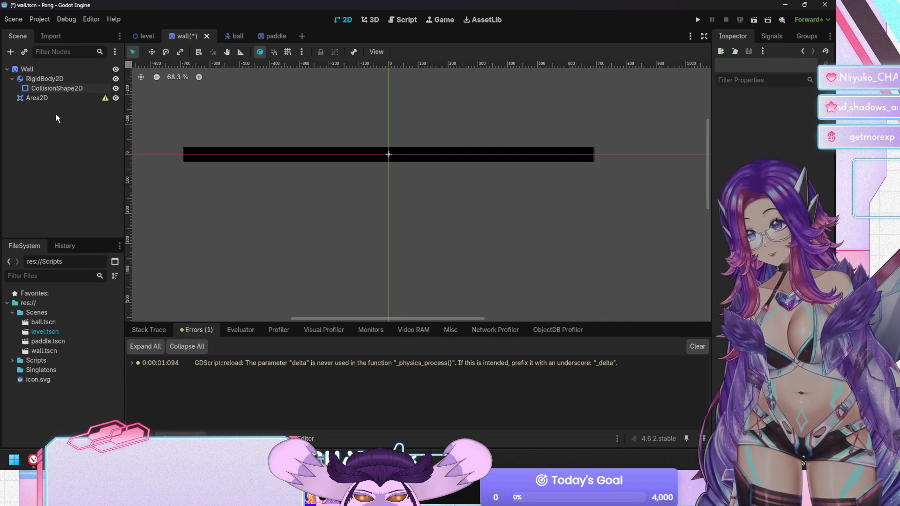
# Delete the wall's Area2D node and save wall.tscn
pyautogui.click(96, 98)
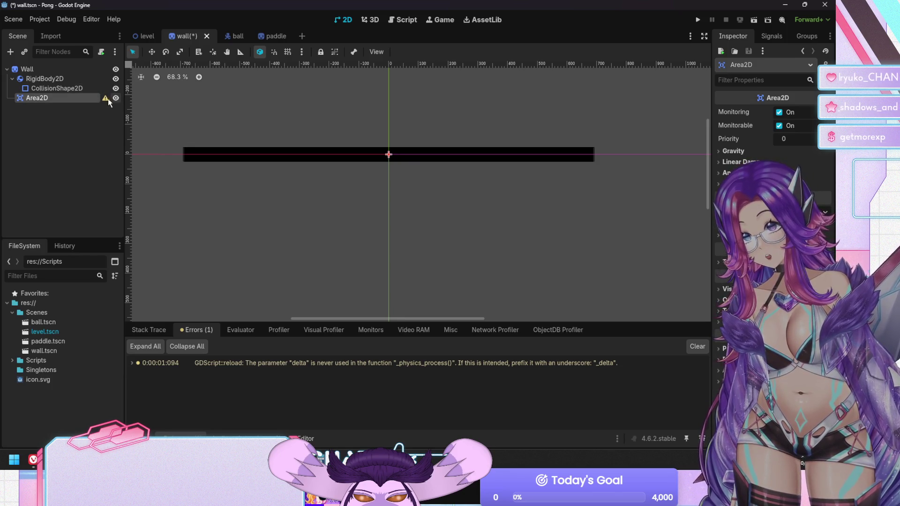
pyautogui.click(74, 104)
pyautogui.click(64, 101)
pyautogui.press('Delete')
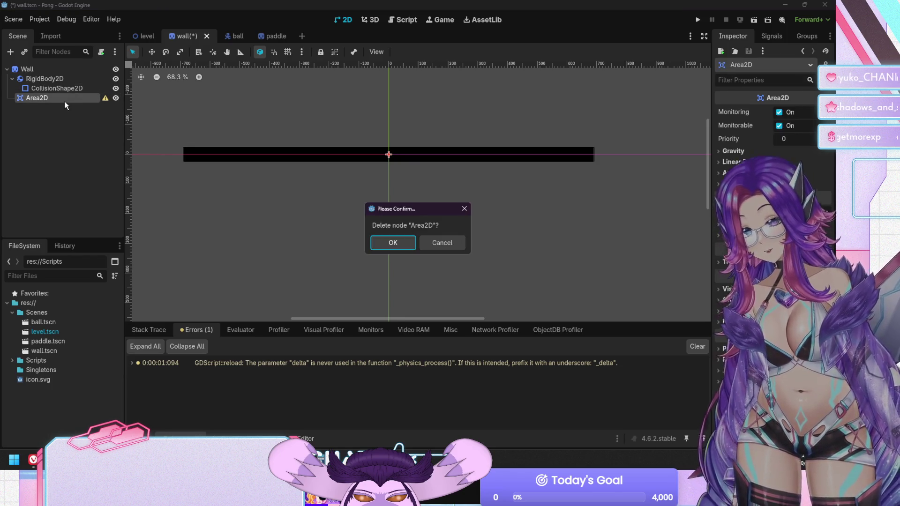
pyautogui.press('Return')
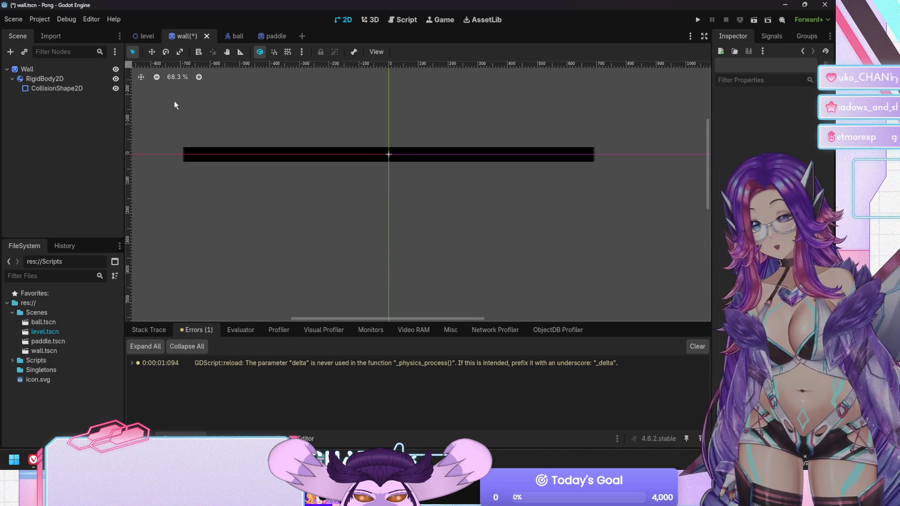
pyautogui.hotkey('ctrl', 's')
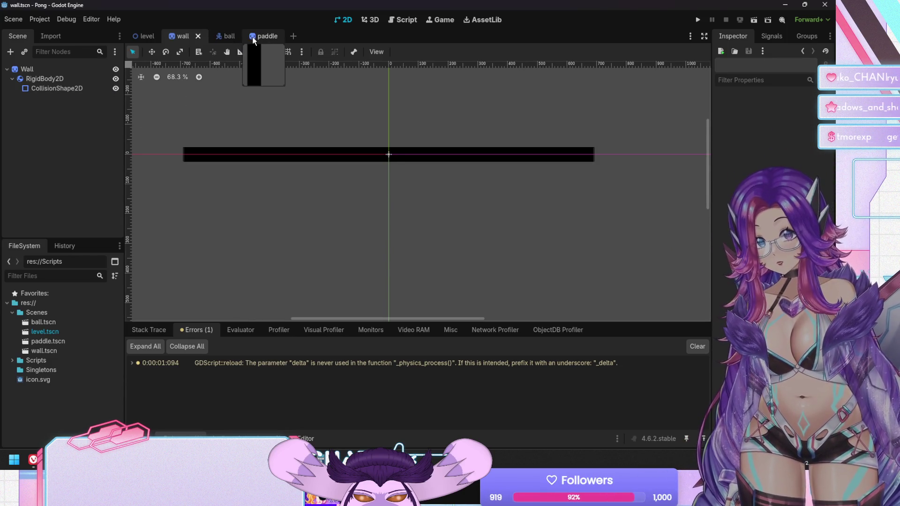
# In paddle.tscn, add a RigidBody2D and move the CollisionShape2D into it
pyautogui.click(252, 37)
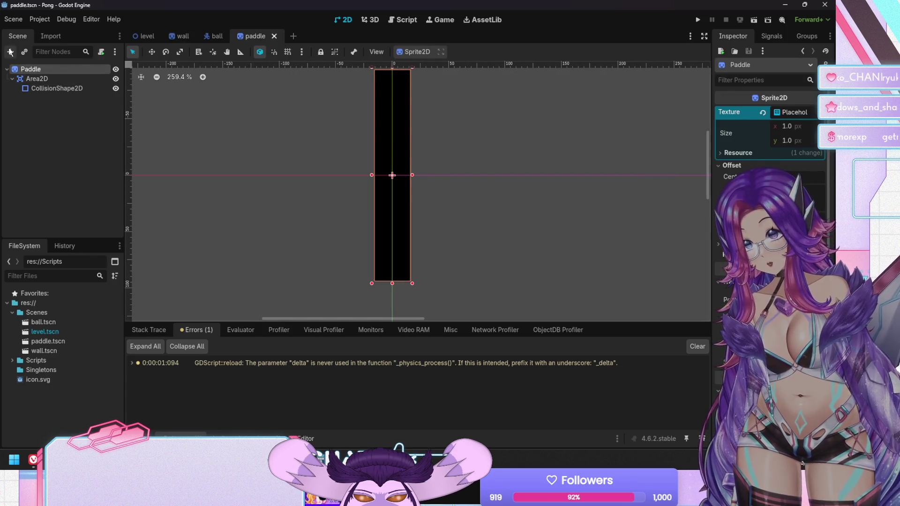
pyautogui.click(10, 52)
pyautogui.write('rigid')
pyautogui.doubleClick(378, 205)
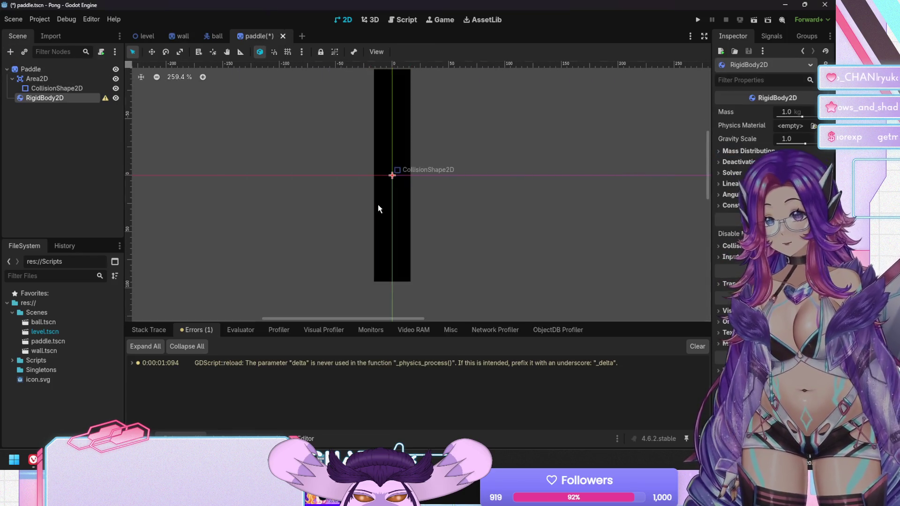
pyautogui.moveTo(46, 101); pyautogui.dragTo(67, 76)
# Delete the paddle's Area2D, save paddle.tscn, and run the Pong game
pyautogui.click(37, 97)
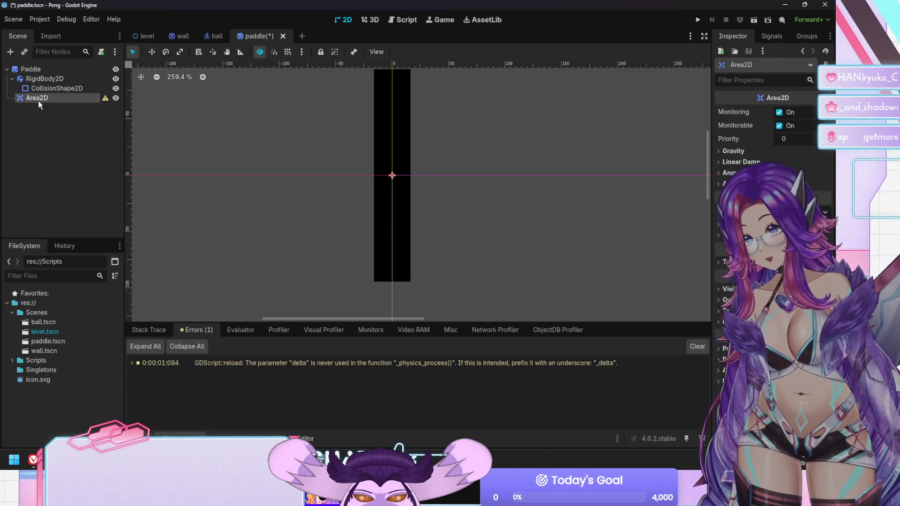
pyautogui.press('Delete')
pyautogui.click(385, 244)
pyautogui.hotkey('ctrl', 's')
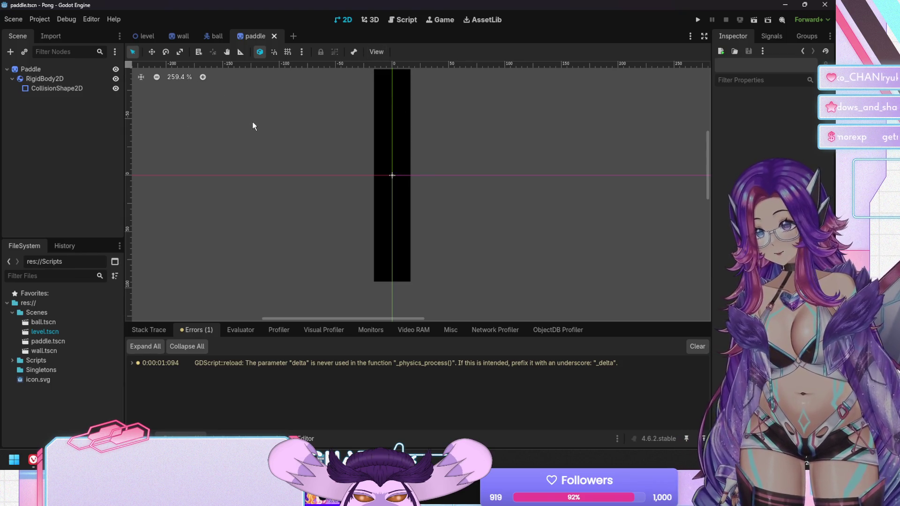
pyautogui.press('F5')
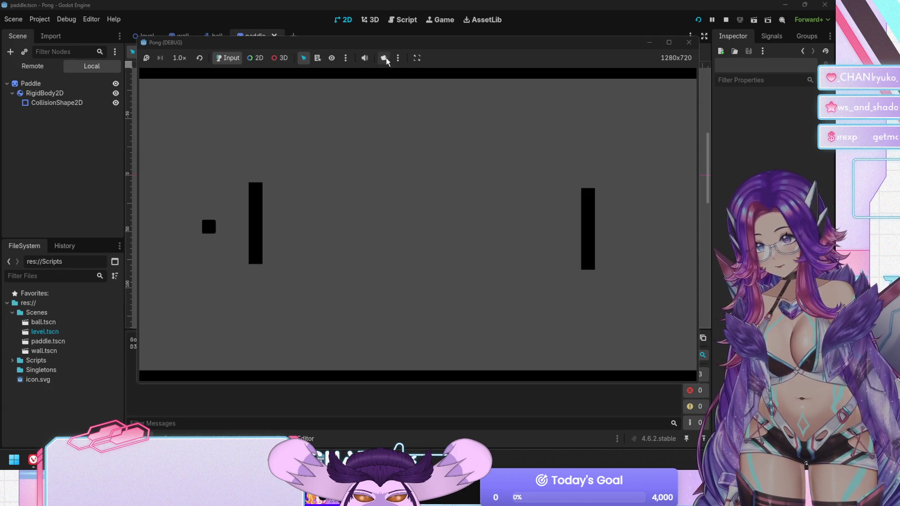
# Run Pong twice, stopping each run, then return to wall.tscn
pyautogui.moveTo(414, 46); pyautogui.dragTo(522, 33)
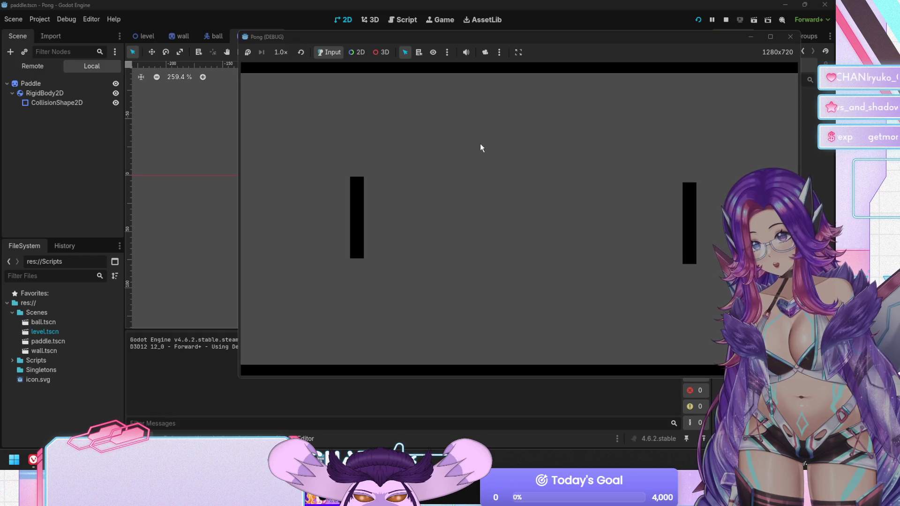
pyautogui.press('F8')
pyautogui.click(147, 42)
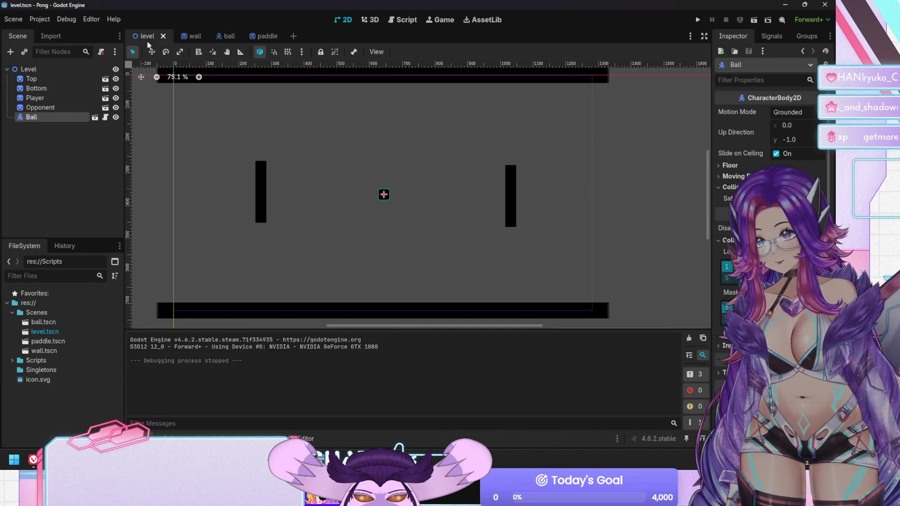
pyautogui.press('F5')
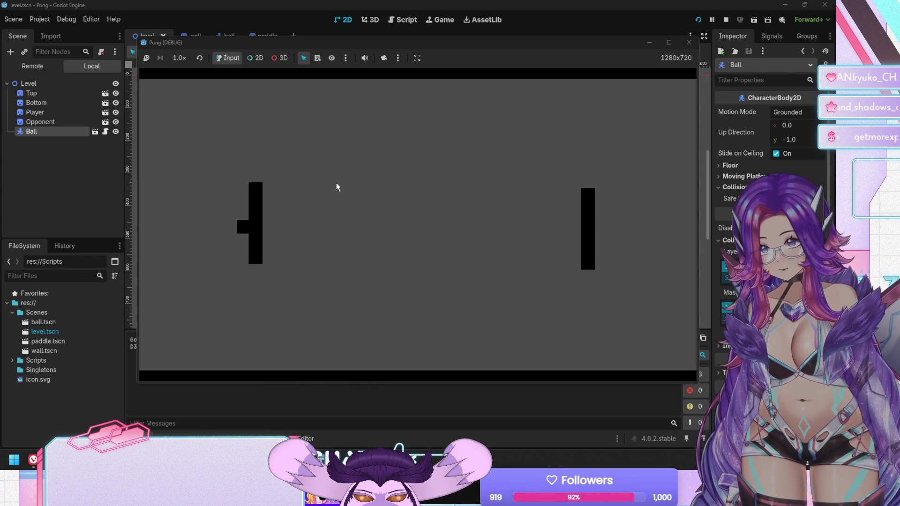
pyautogui.press('F8')
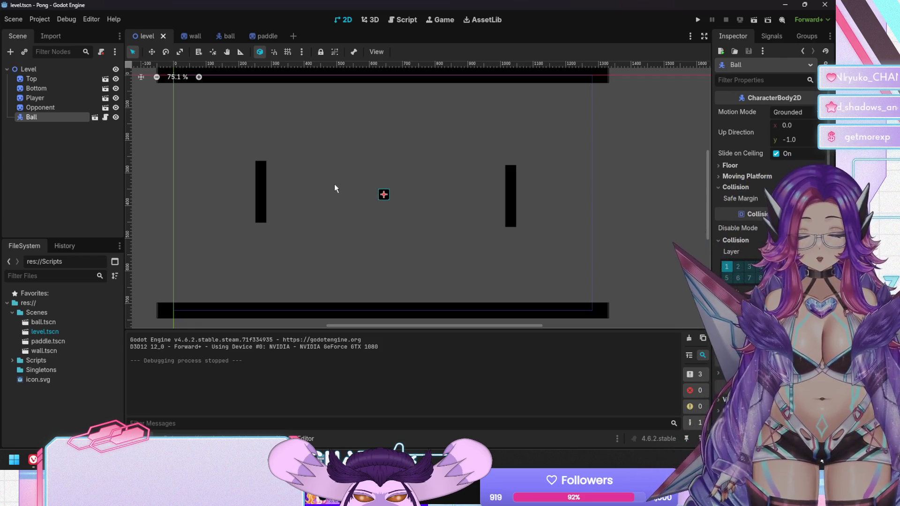
pyautogui.click(190, 36)
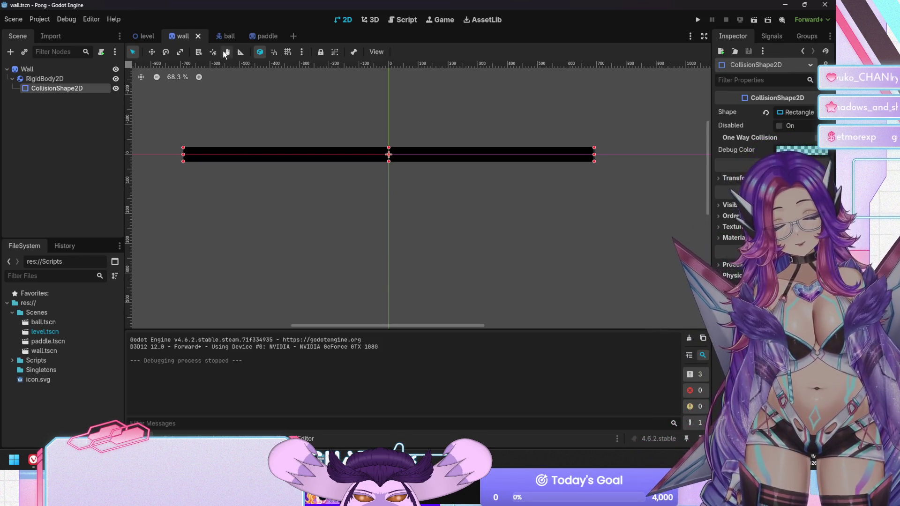
# Make the RigidBody2D the paddle scene's root, rename it Paddle, and save
pyautogui.click(208, 36)
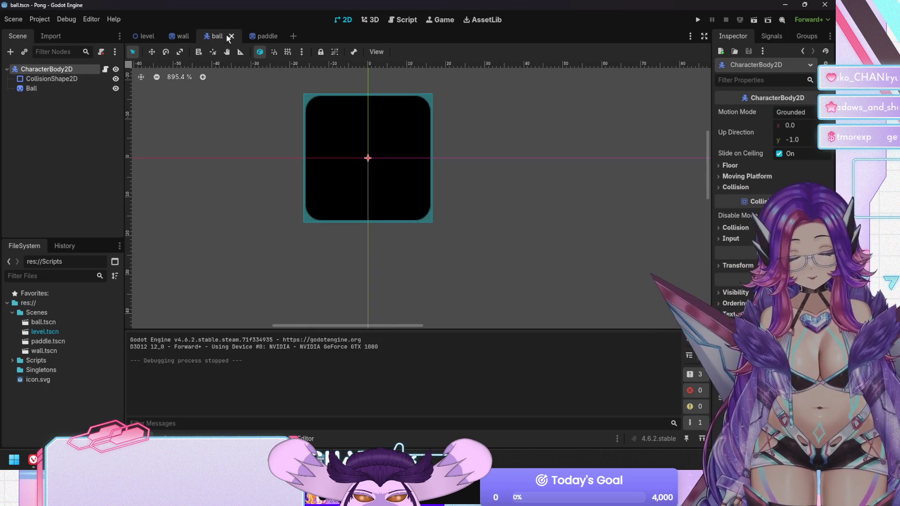
pyautogui.click(167, 32)
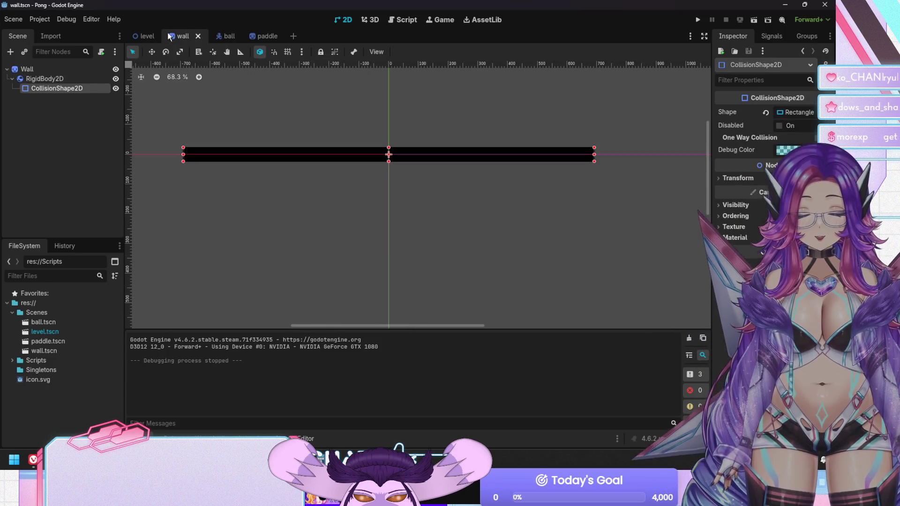
pyautogui.click(247, 32)
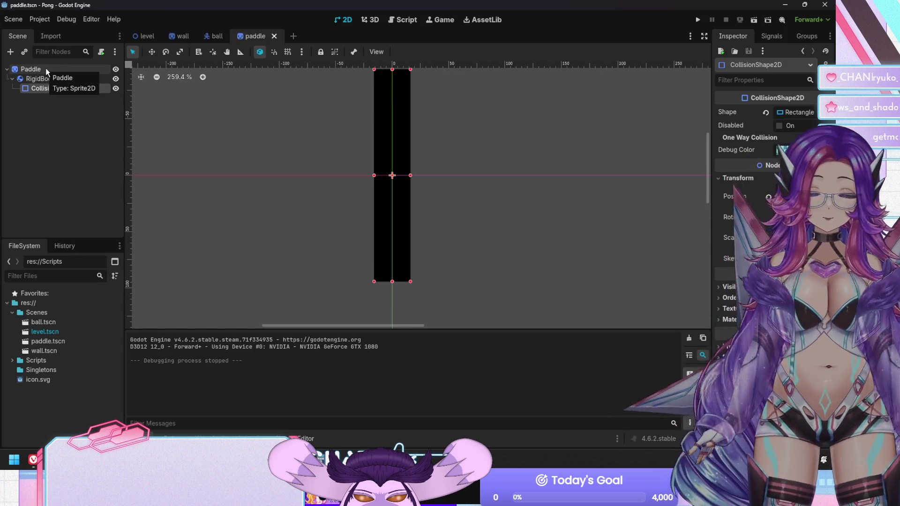
pyautogui.click(46, 78)
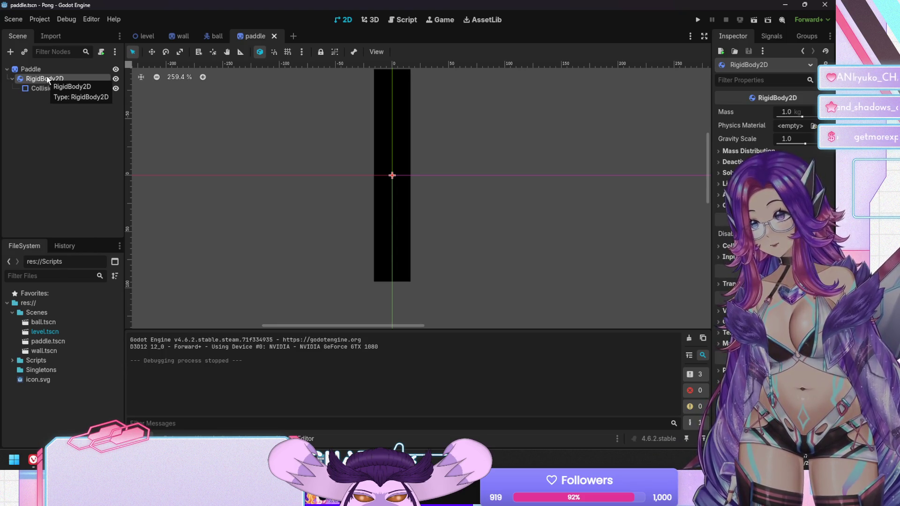
pyautogui.rightClick(47, 80)
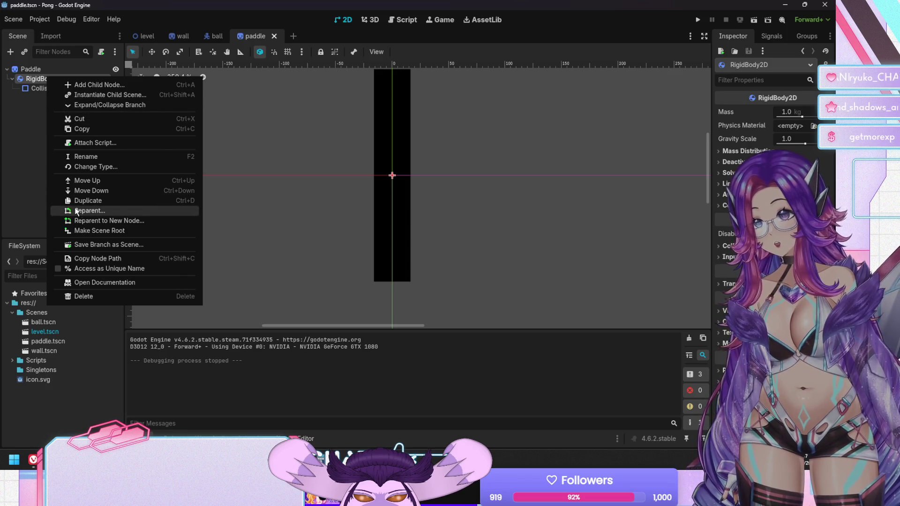
pyautogui.click(83, 228)
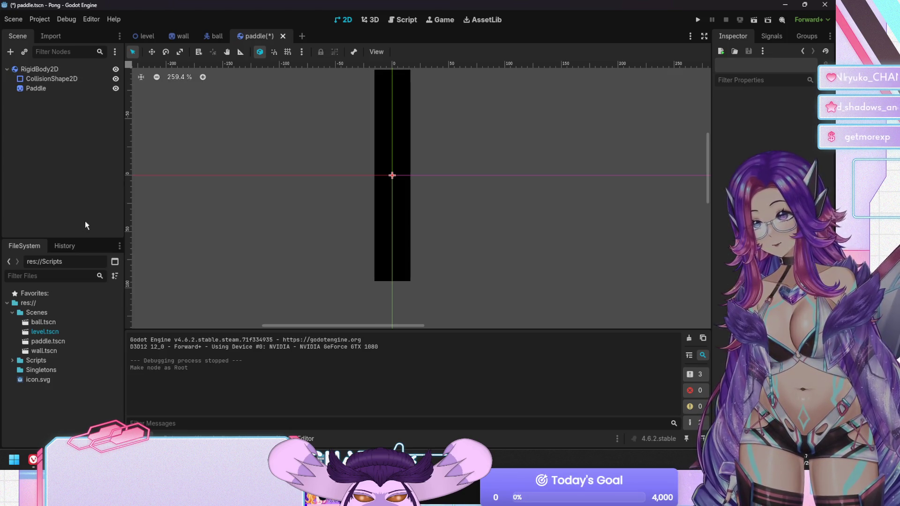
pyautogui.click(46, 90)
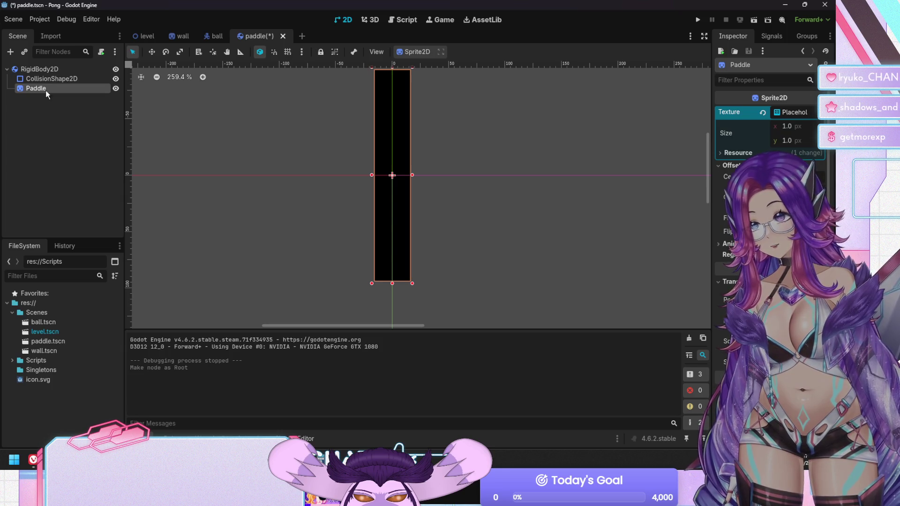
pyautogui.click(46, 90)
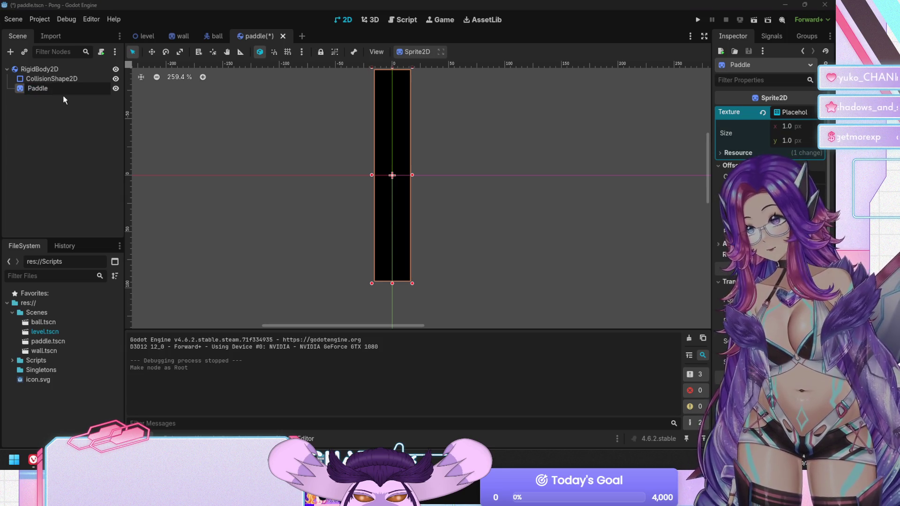
pyautogui.click(34, 70)
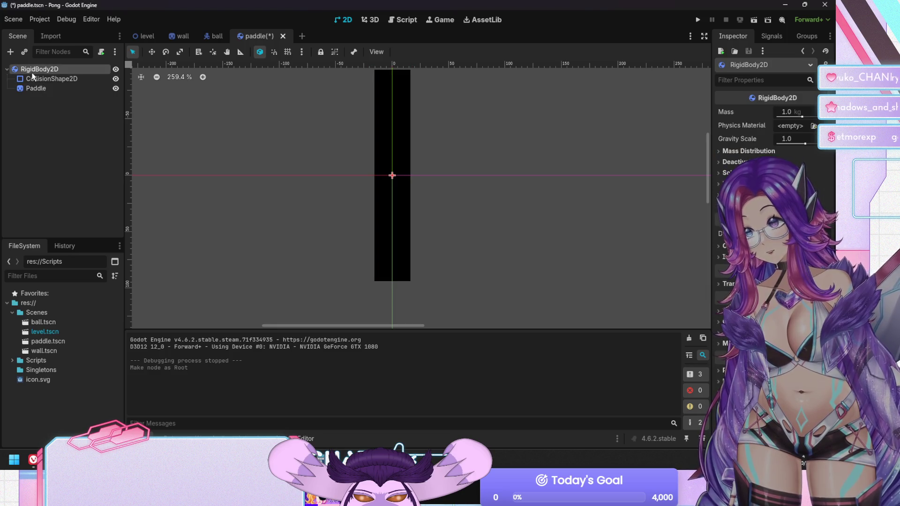
pyautogui.click(33, 70)
pyautogui.write('Paddle')
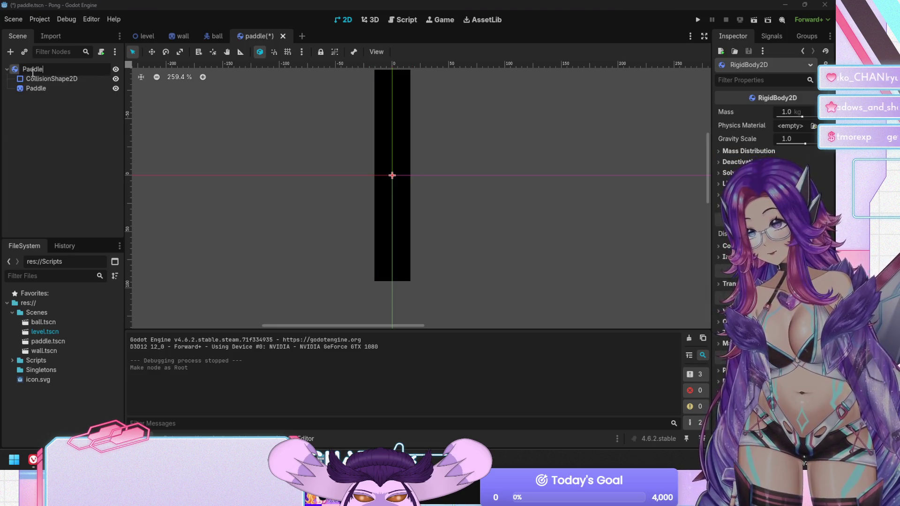
pyautogui.press('Return')
pyautogui.hotkey('ctrl', 's')
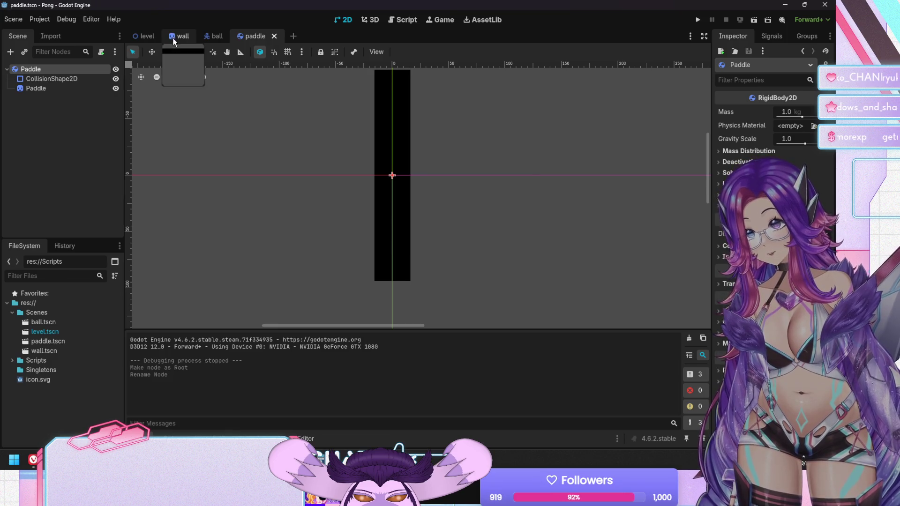
# Make the RigidBody2D the wall scene's root, rename it Wall, and save
pyautogui.click(172, 38)
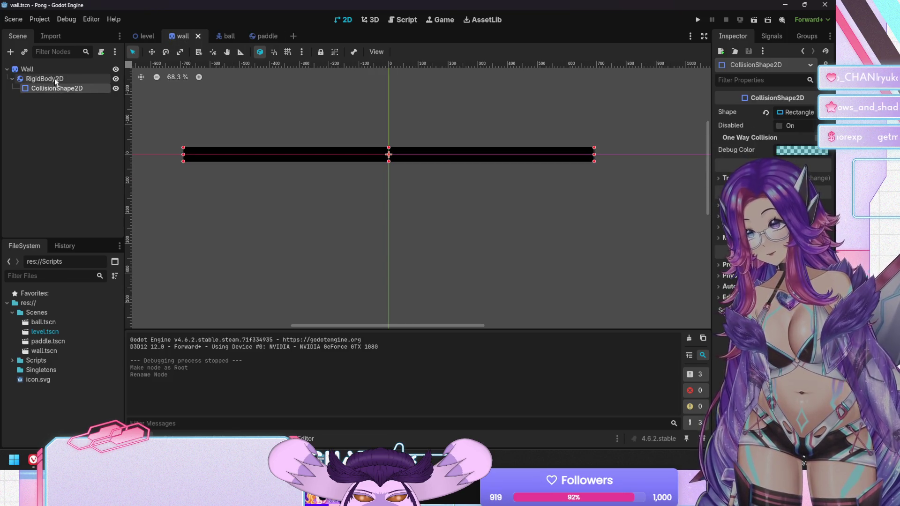
pyautogui.rightClick(54, 77)
pyautogui.click(96, 233)
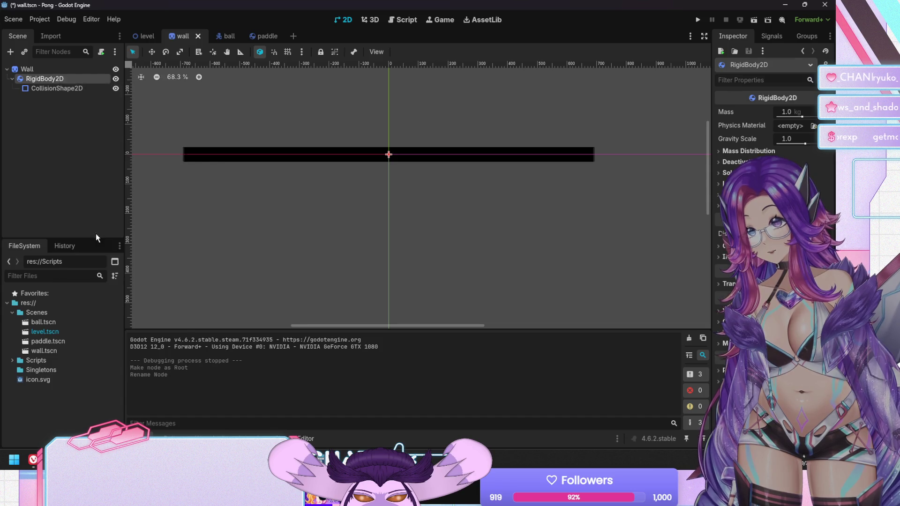
pyautogui.doubleClick(43, 69)
pyautogui.write('Wall')
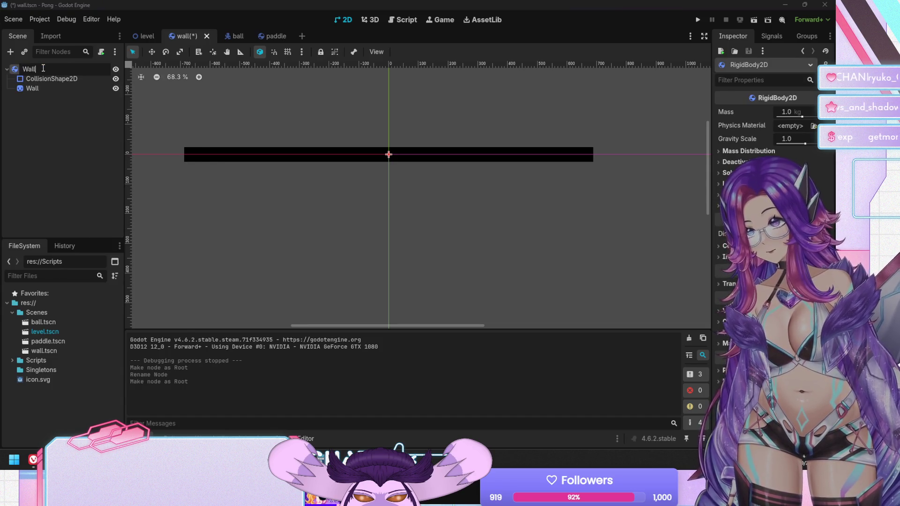
pyautogui.press('Return')
pyautogui.hotkey('ctrl', 's')
pyautogui.click(145, 36)
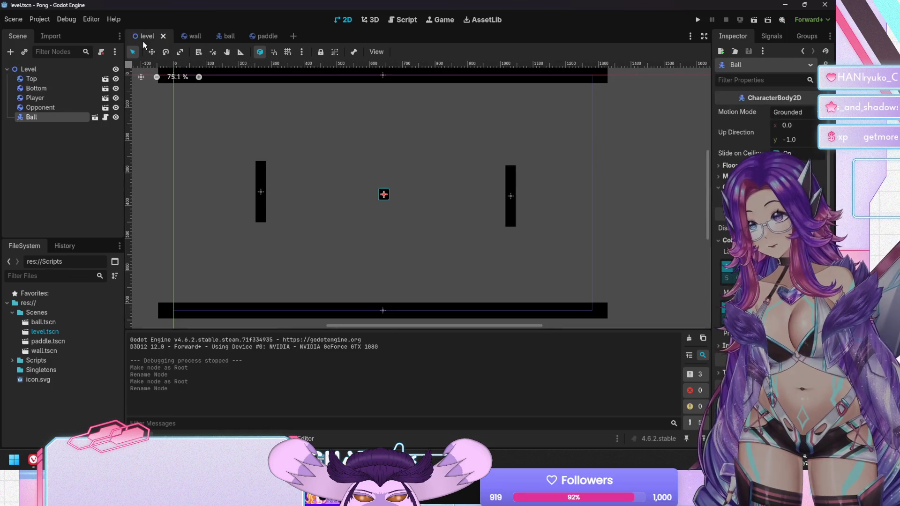
# Run and stop Pong, clear the wall scene's selection, then switch to ball.tscn
pyautogui.press('F5')
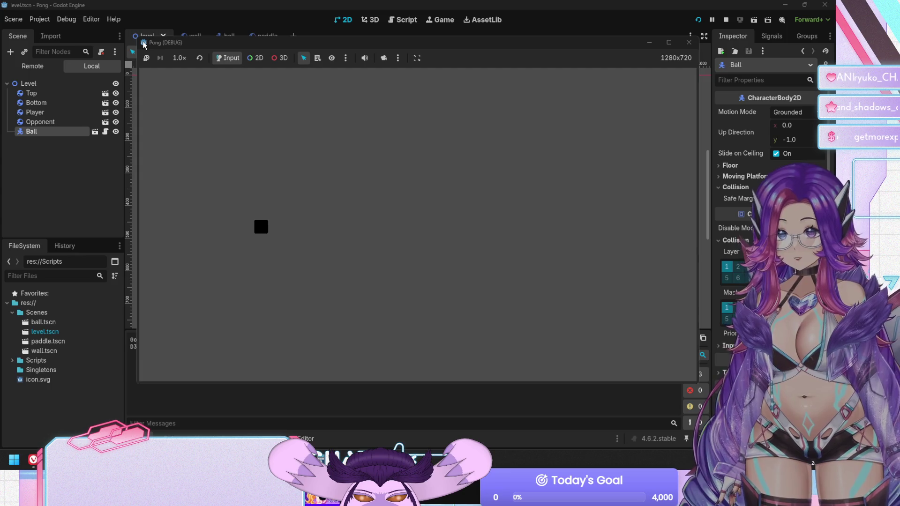
pyautogui.doubleClick(143, 43)
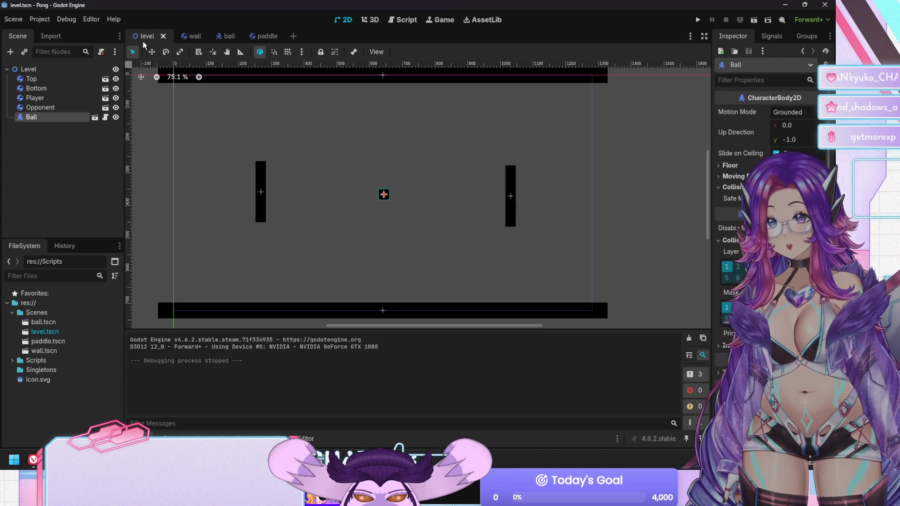
pyautogui.click(204, 30)
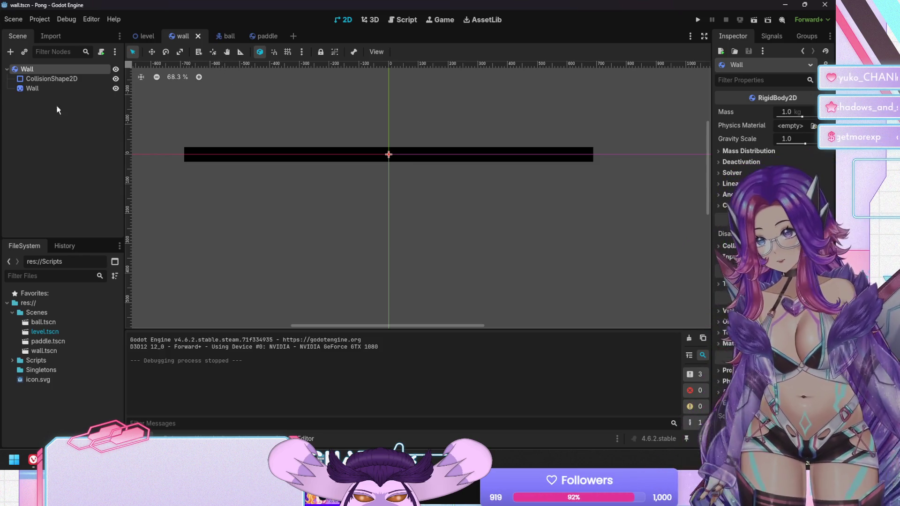
pyautogui.click(68, 139)
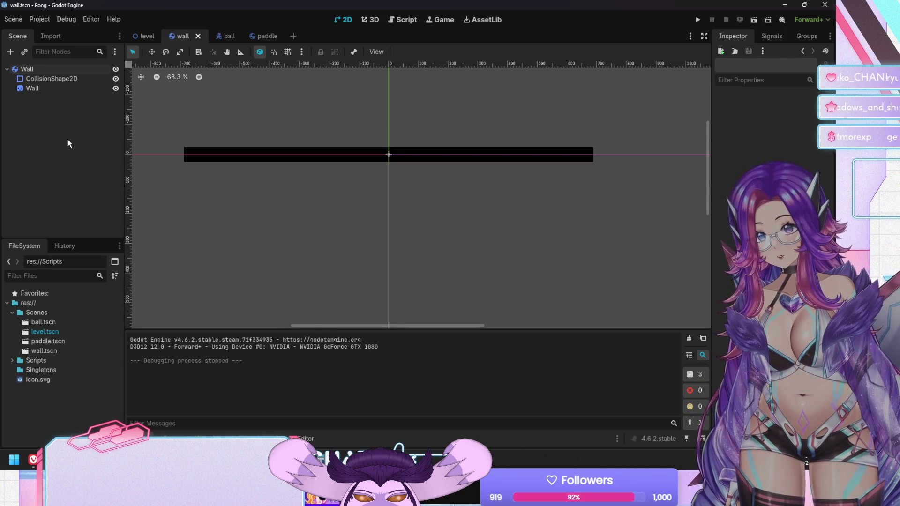
pyautogui.click(225, 37)
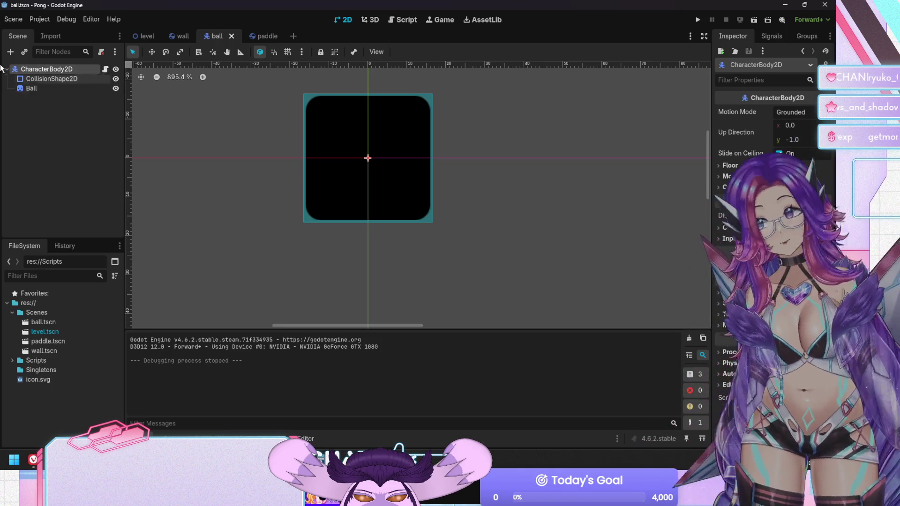
# Search the Create New Node list for 'body' to compare 2D body types, cancel, and return to wall.tscn
pyautogui.click(11, 51)
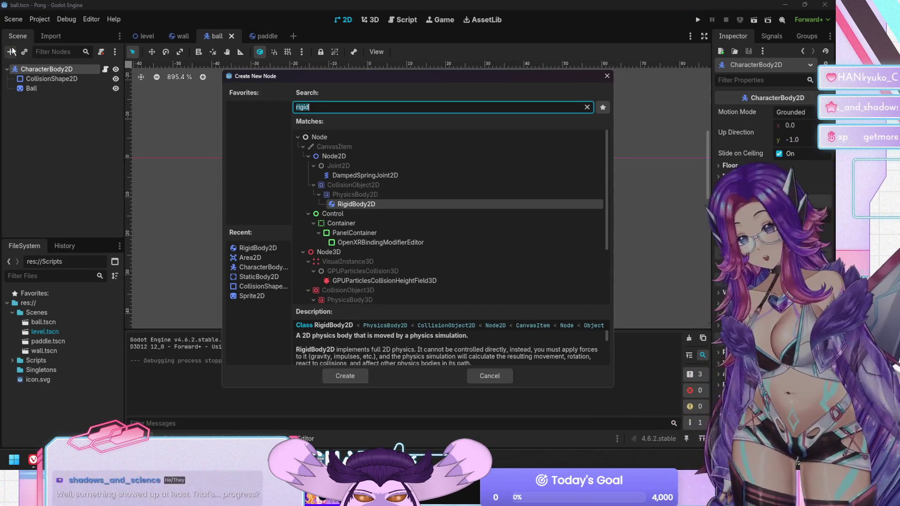
pyautogui.write('body')
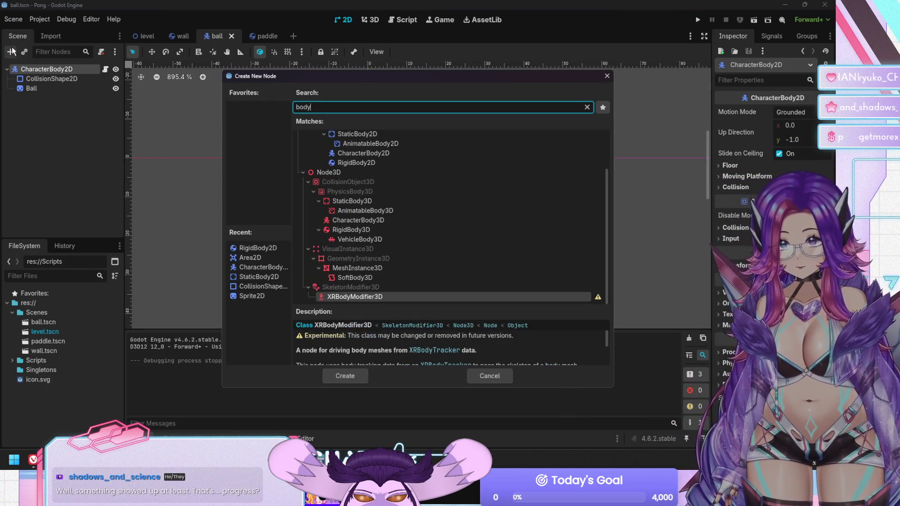
pyautogui.scroll(3, 311, 165)
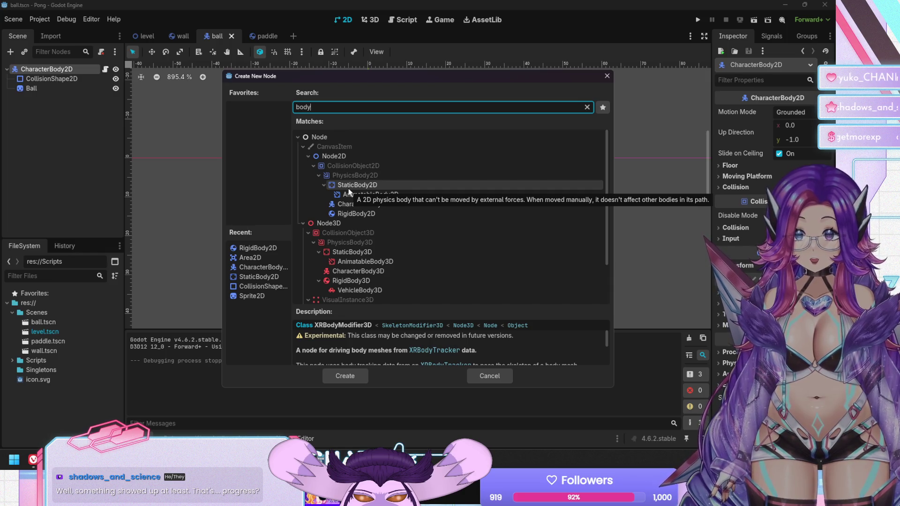
pyautogui.click(493, 379)
pyautogui.click(182, 42)
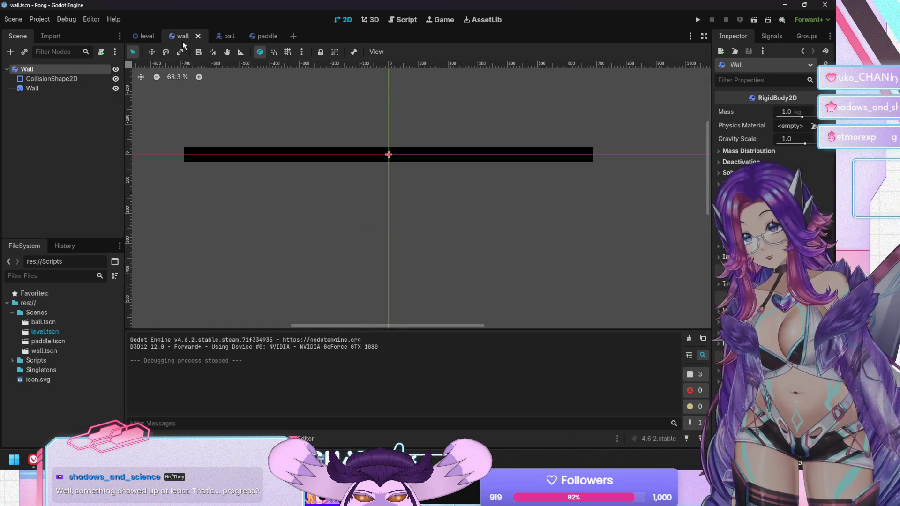
# Change the Wall root node's type to StaticBody2D
pyautogui.rightClick(40, 69)
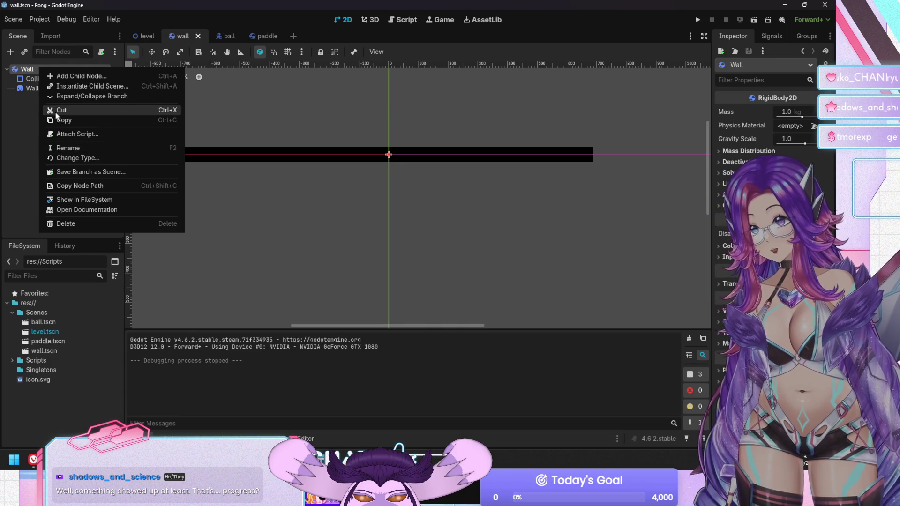
pyautogui.click(98, 156)
pyautogui.write('stat')
pyautogui.click(362, 214)
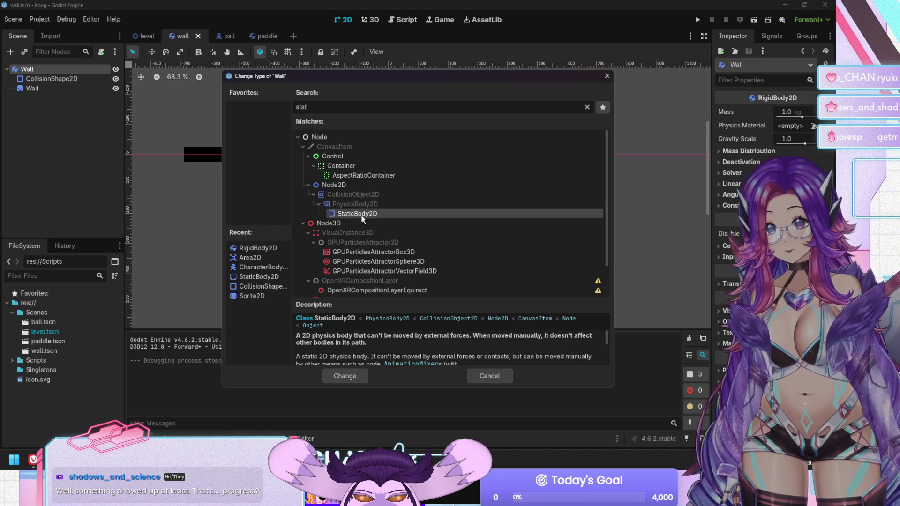
pyautogui.doubleClick(361, 218)
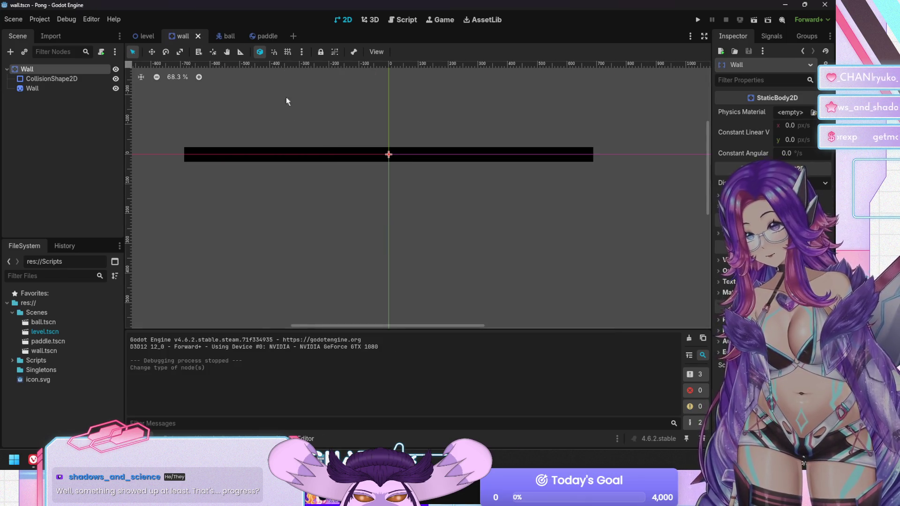
# Change the Paddle root to StaticBody2D, save it, and run the game from the level scene
pyautogui.click(261, 37)
pyautogui.rightClick(40, 69)
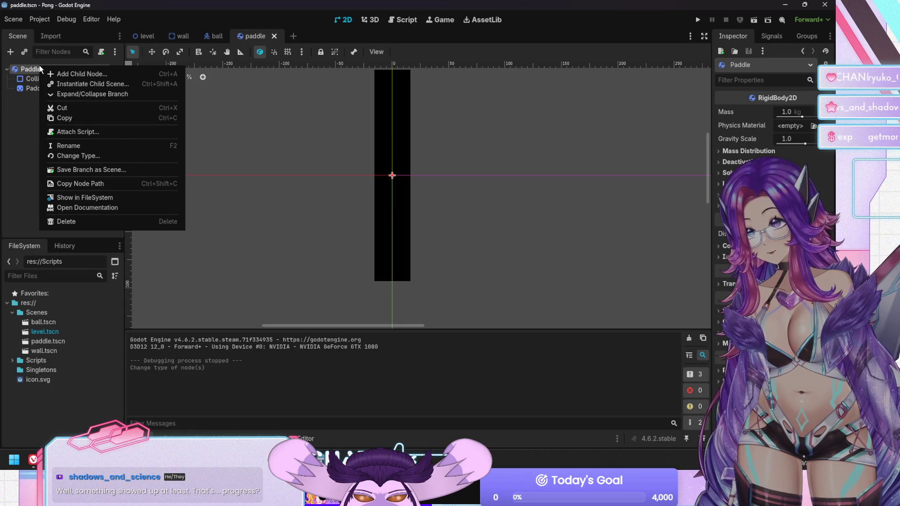
pyautogui.click(91, 156)
pyautogui.write('static')
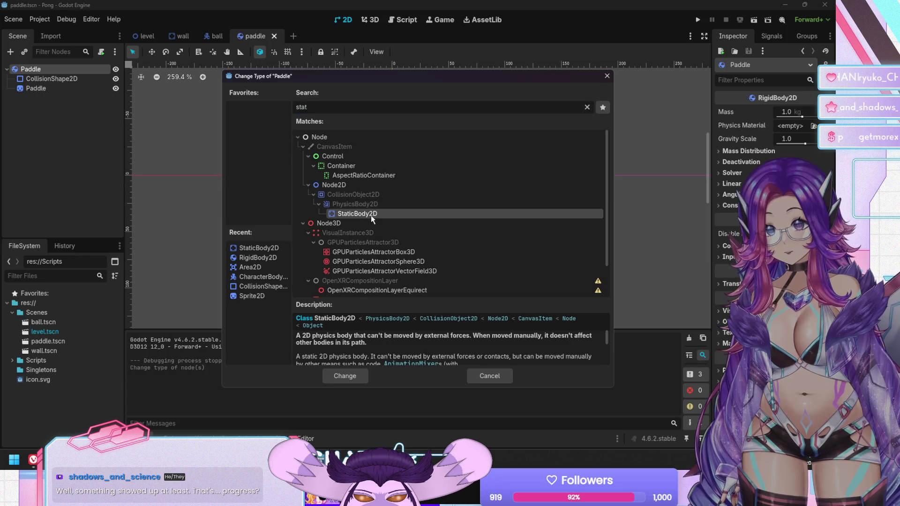
pyautogui.doubleClick(370, 215)
pyautogui.hotkey('ctrl', 's')
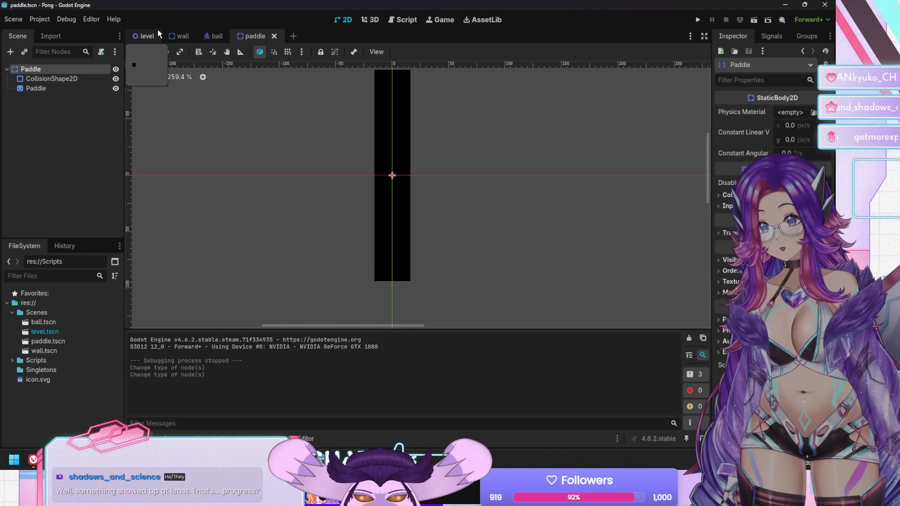
pyautogui.click(158, 31)
pyautogui.press('F5')
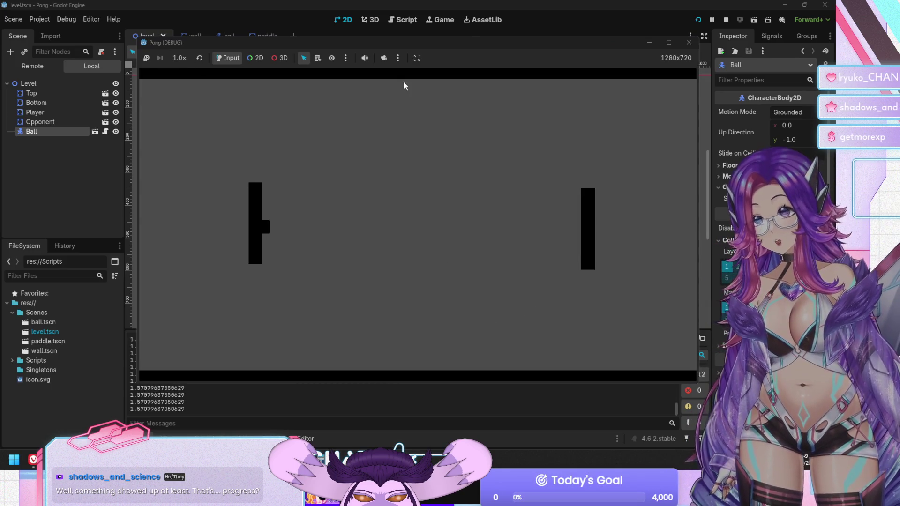
# Stop the game and change const SPEED in ball.gd from 200 to 300
pyautogui.press('F8')
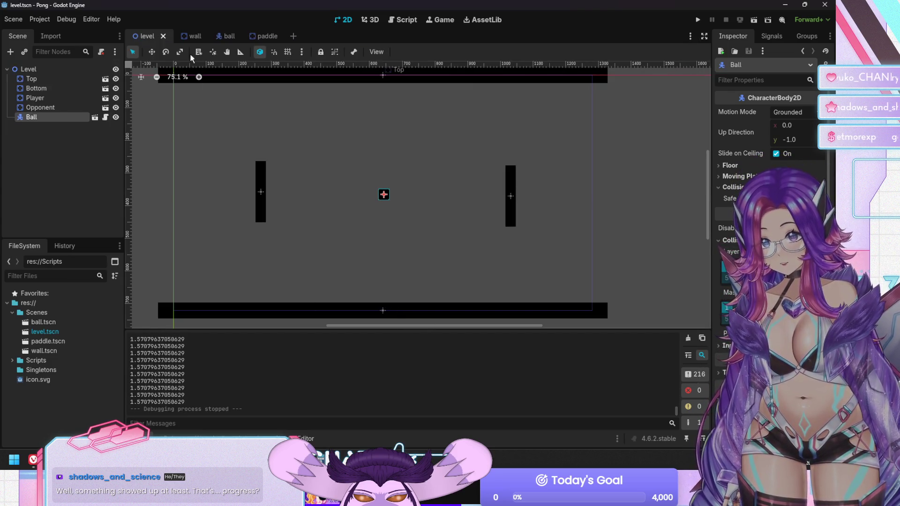
pyautogui.click(191, 34)
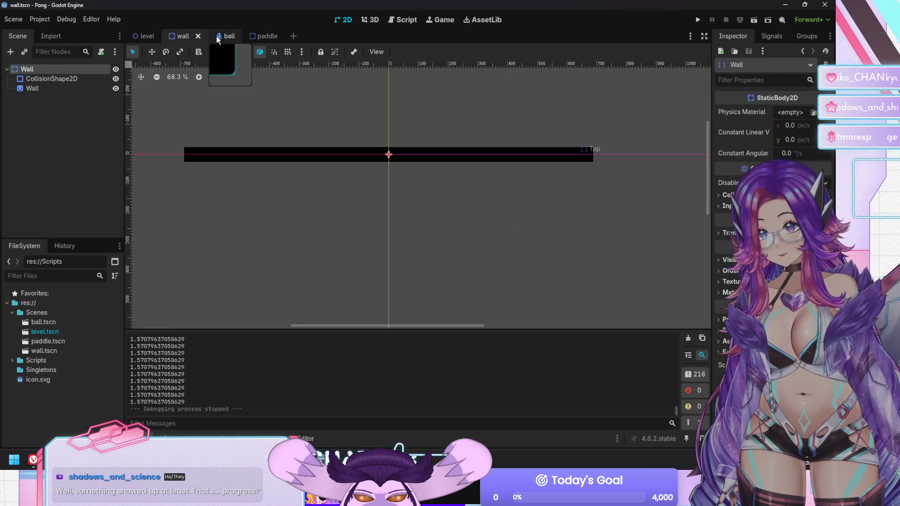
pyautogui.click(216, 36)
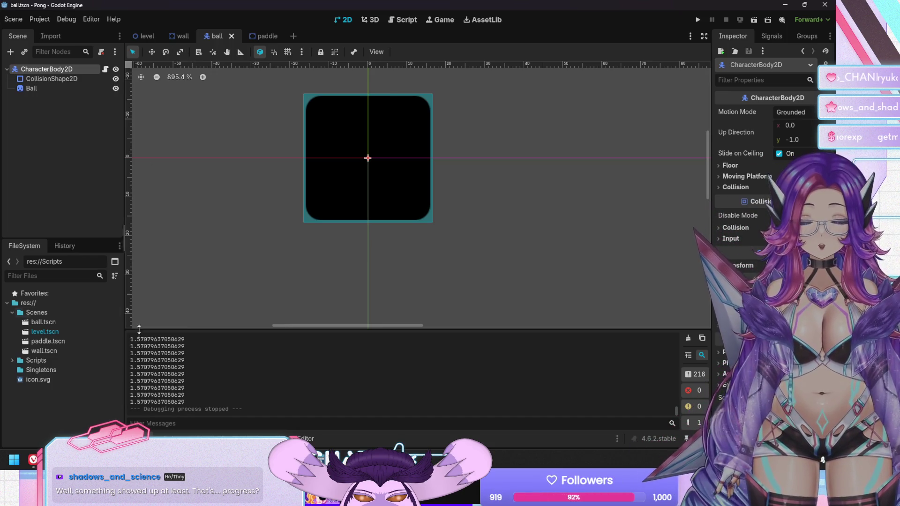
pyautogui.scroll(1, 192, 348)
pyautogui.scroll(-1, 215, 367)
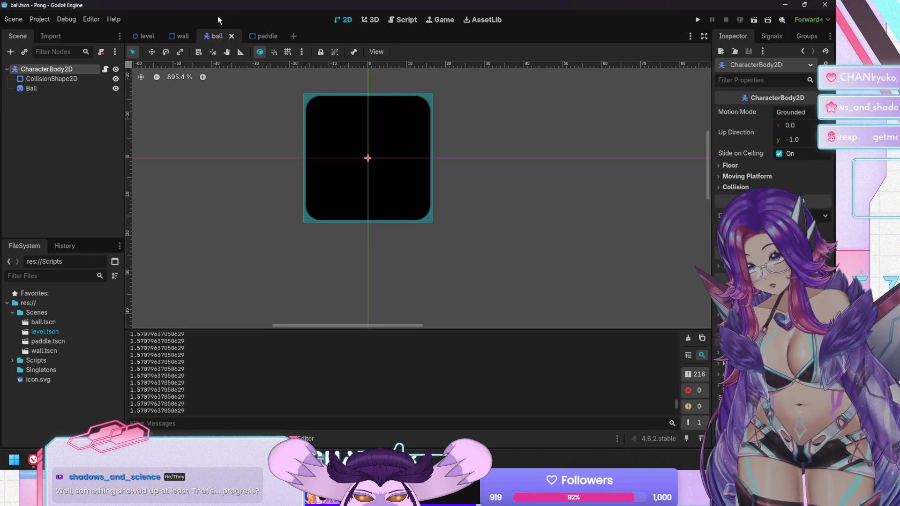
pyautogui.click(402, 21)
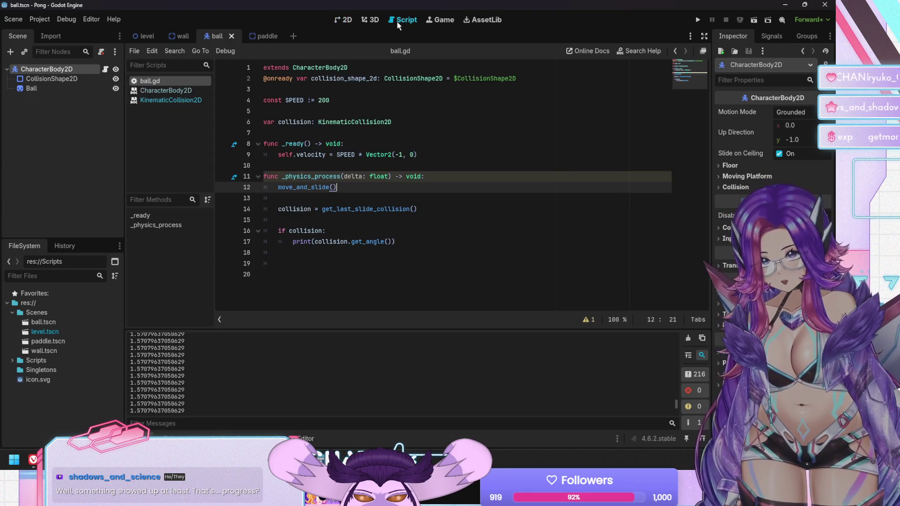
pyautogui.click(365, 242)
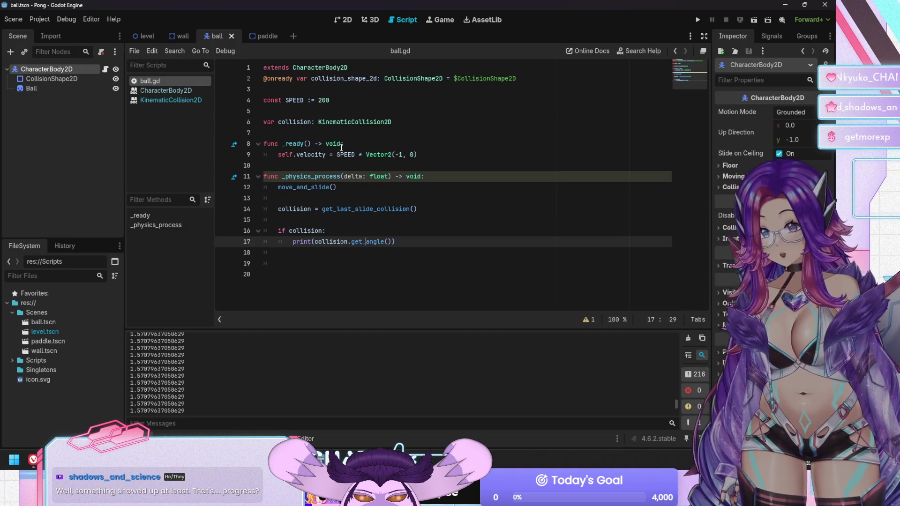
pyautogui.click(320, 99)
pyautogui.write('3')
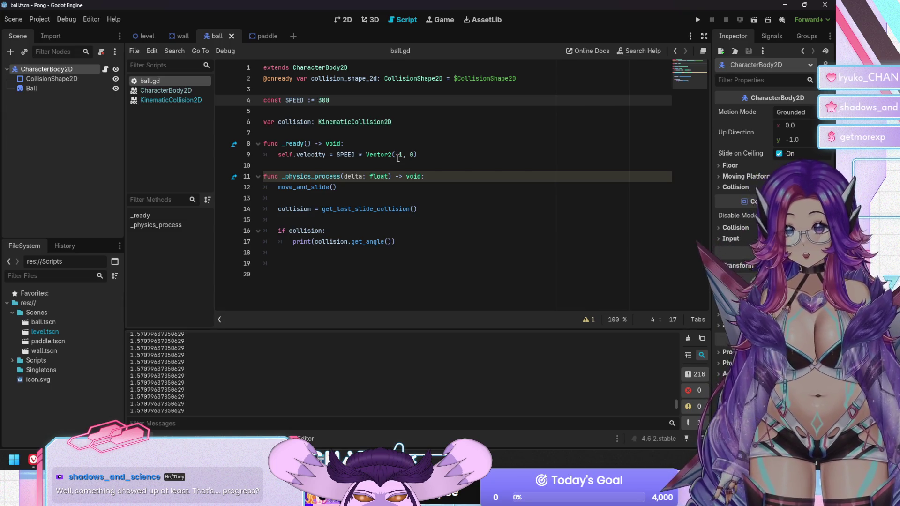
# Test-run the game at the new ball speed, then stop it
pyautogui.press('F5')
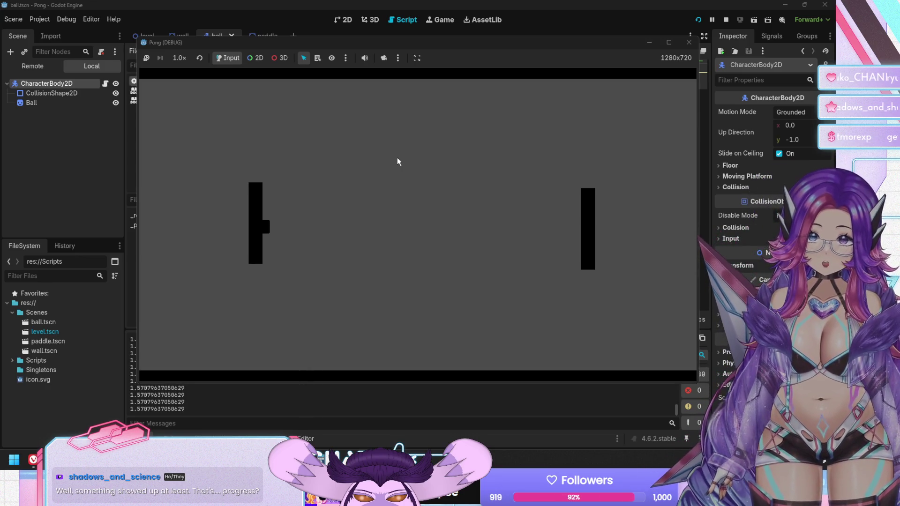
pyautogui.press('F8')
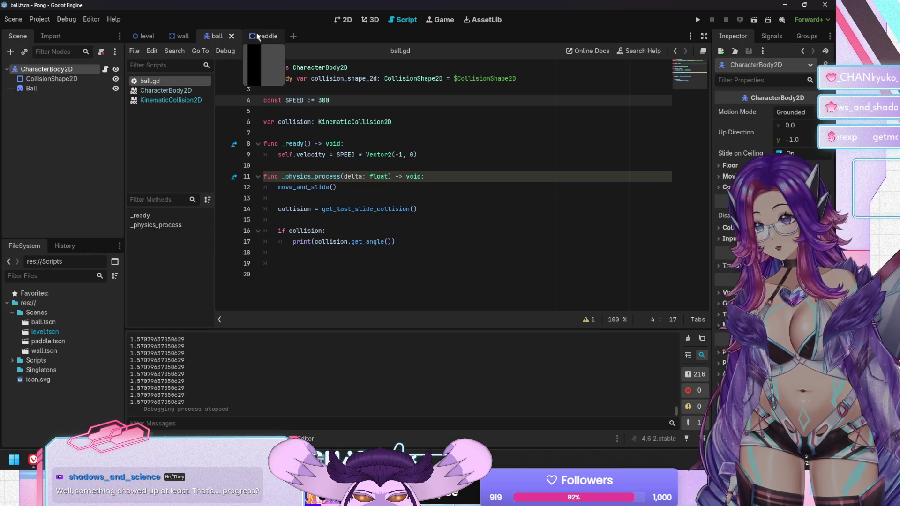
pyautogui.click(257, 33)
# Drag the paddle's collision shape wider and taller to fit the sprite, and reset its position
pyautogui.click(347, 21)
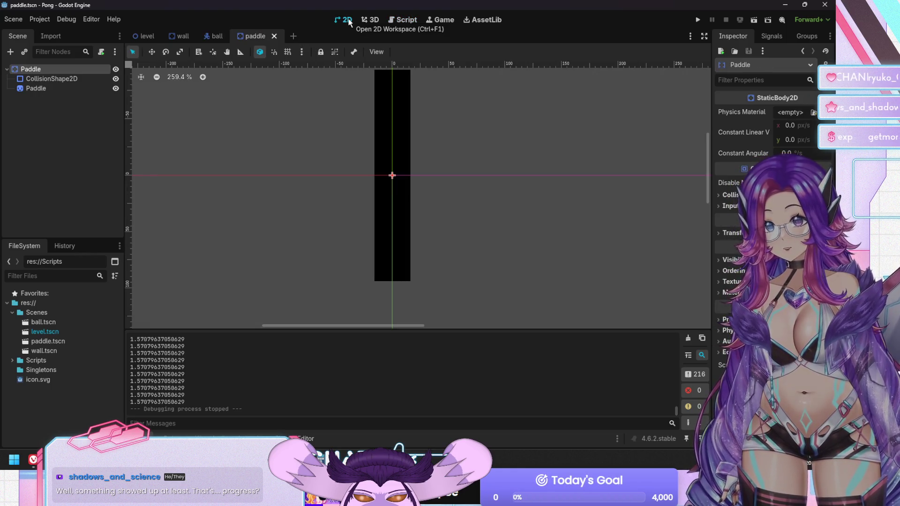
pyautogui.click(55, 78)
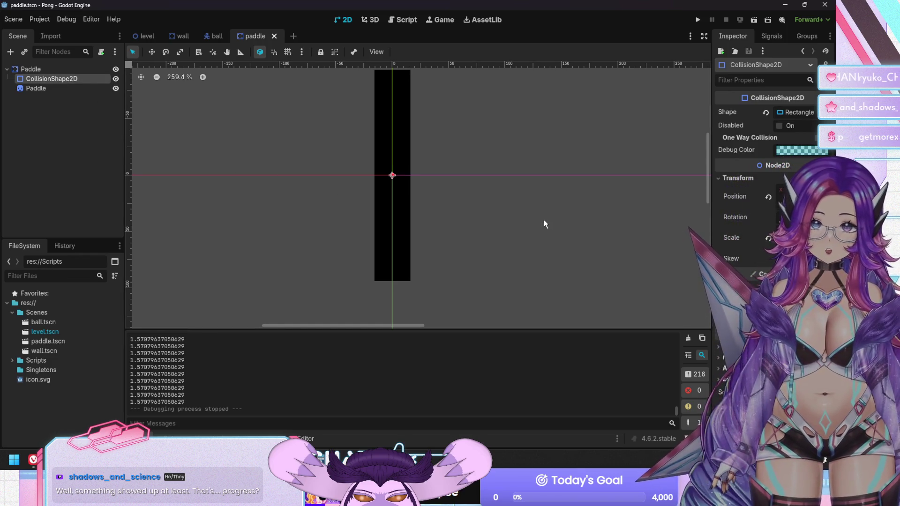
pyautogui.scroll(-1, 417, 172)
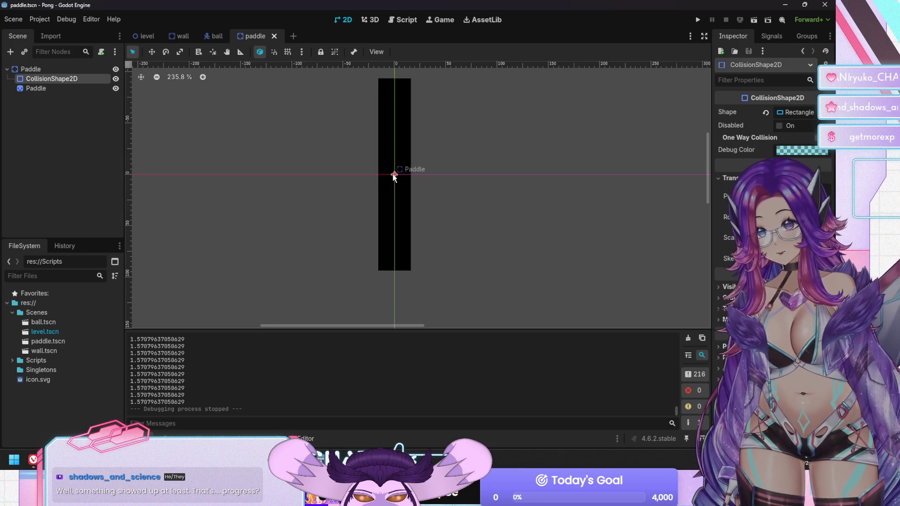
pyautogui.moveTo(381, 174)
pyautogui.mouseDown()
pyautogui.moveTo(413, 176)
pyautogui.moveTo(395, 166)
pyautogui.moveTo(395, 77)
pyautogui.mouseUp()
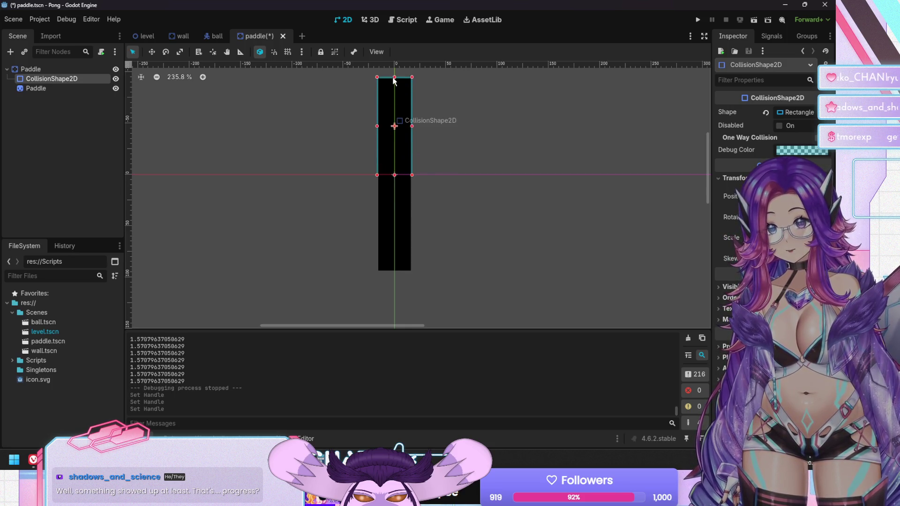
pyautogui.moveTo(394, 176); pyautogui.dragTo(401, 272)
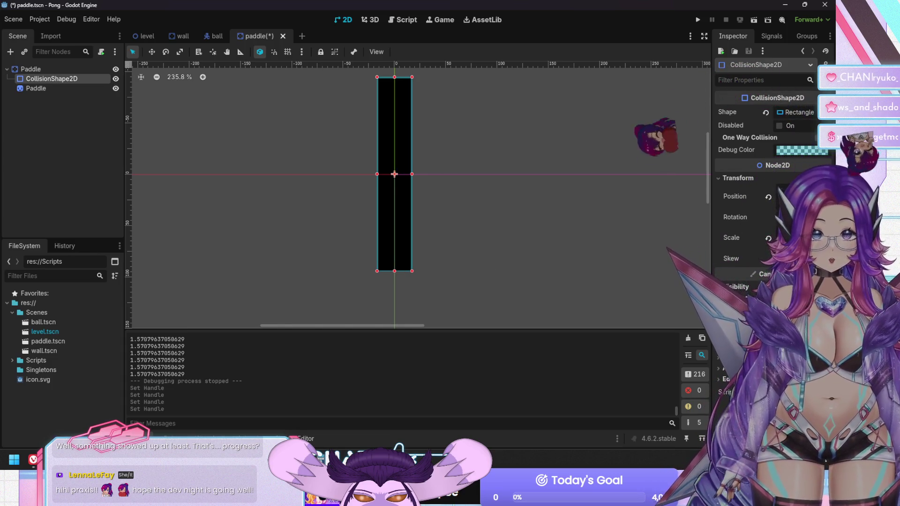
pyautogui.click(769, 197)
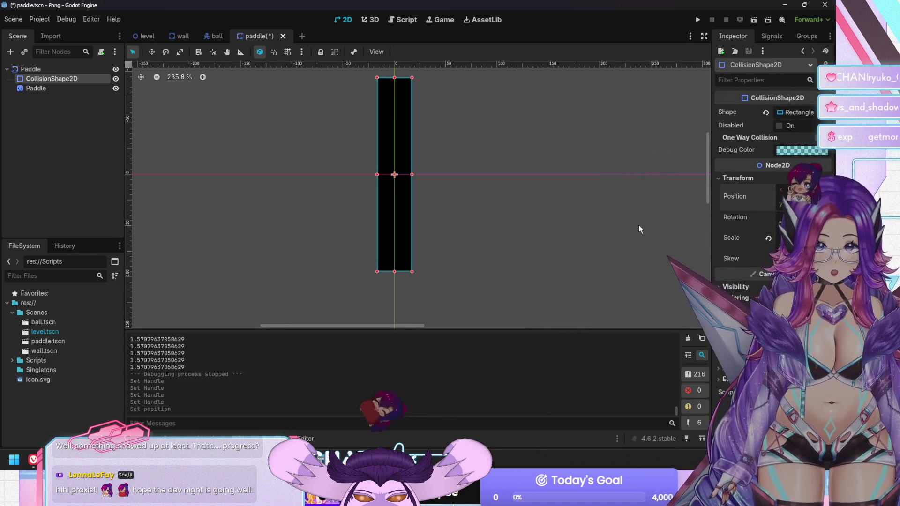
pyautogui.click(798, 115)
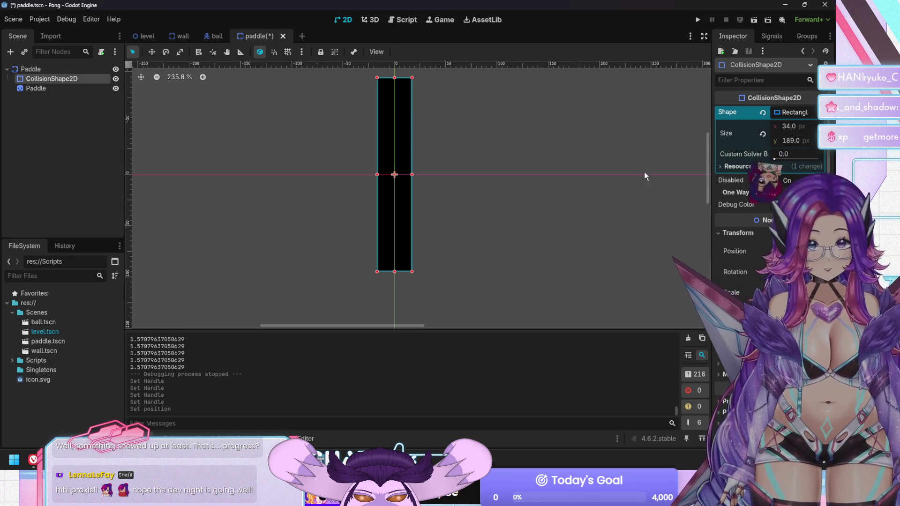
pyautogui.click(61, 90)
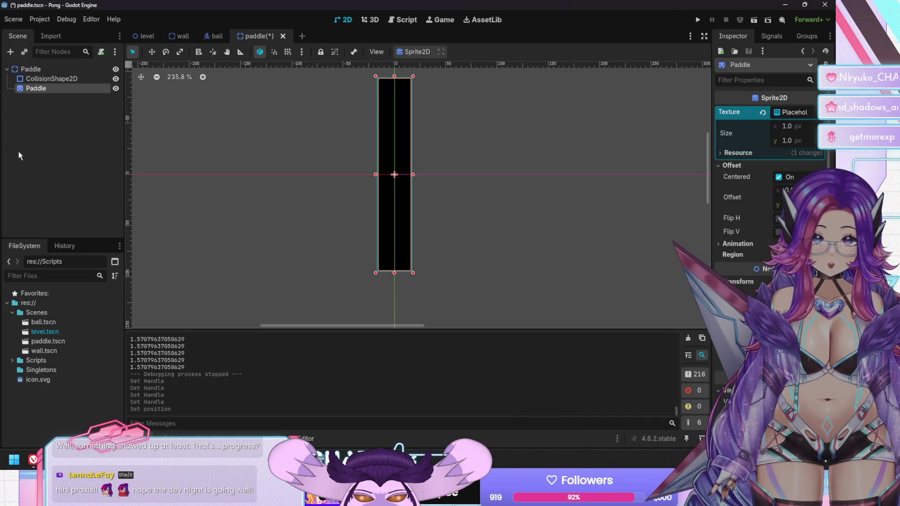
pyautogui.click(53, 80)
# Set the paddle collision rectangle to 33 × 188 and save the paddle scene
pyautogui.click(793, 126)
pyautogui.write('33.0')
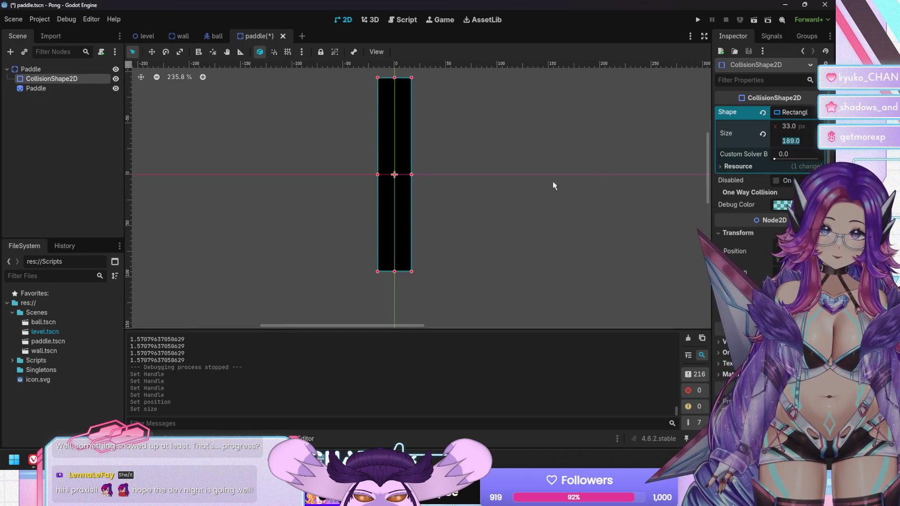
pyautogui.click(542, 192)
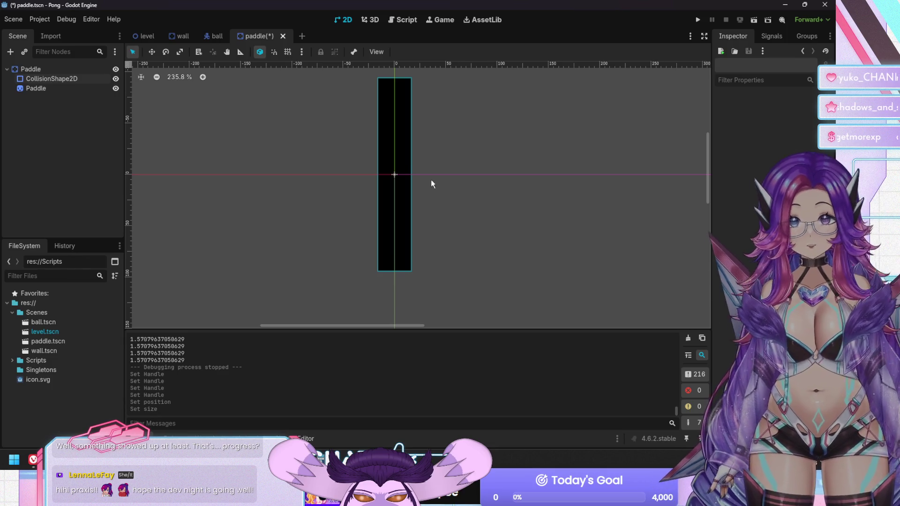
pyautogui.click(390, 171)
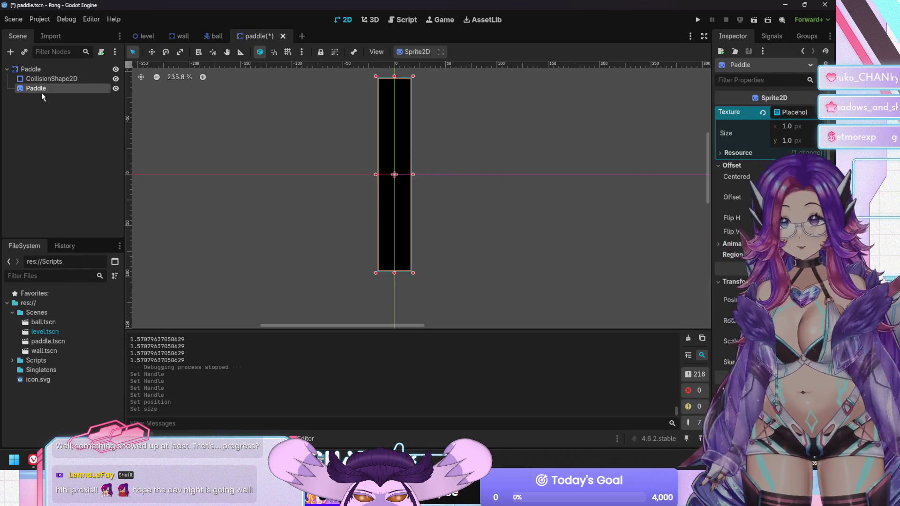
pyautogui.click(51, 79)
pyautogui.write('188')
pyautogui.press('Return')
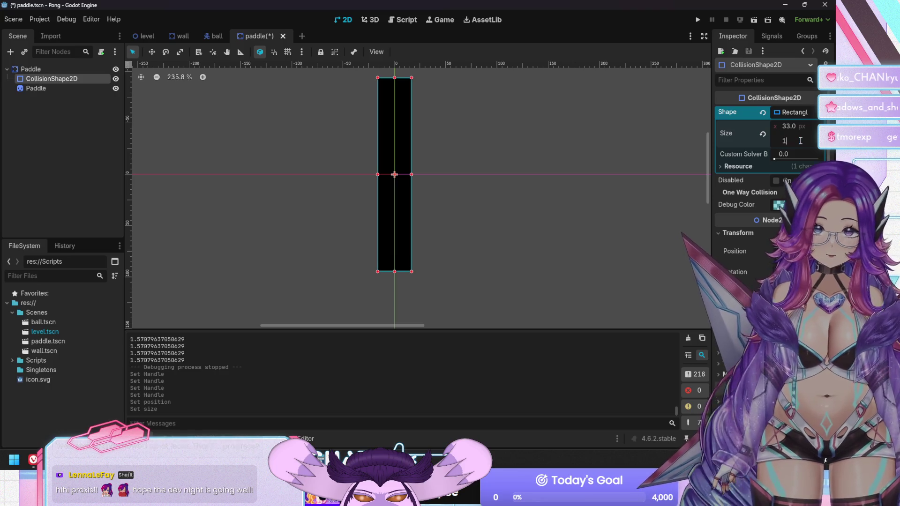
pyautogui.hotkey('ctrl', 's')
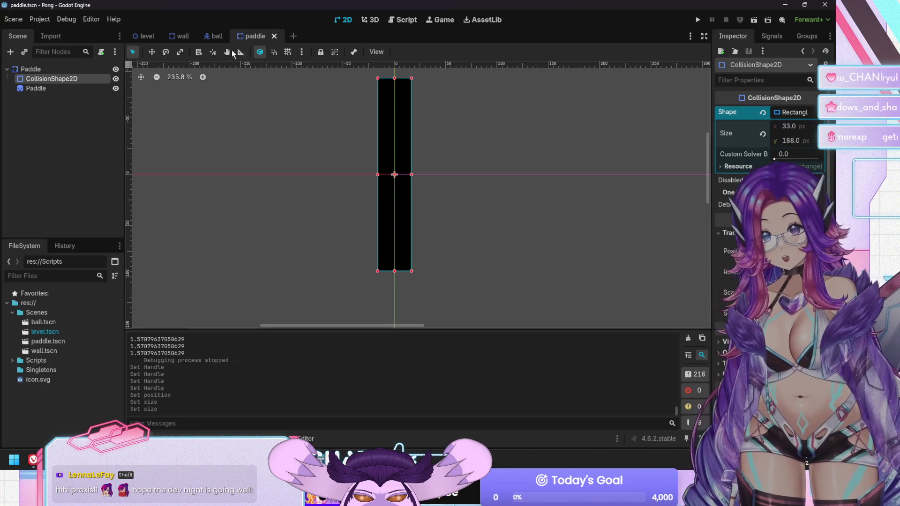
pyautogui.click(175, 38)
pyautogui.click(65, 83)
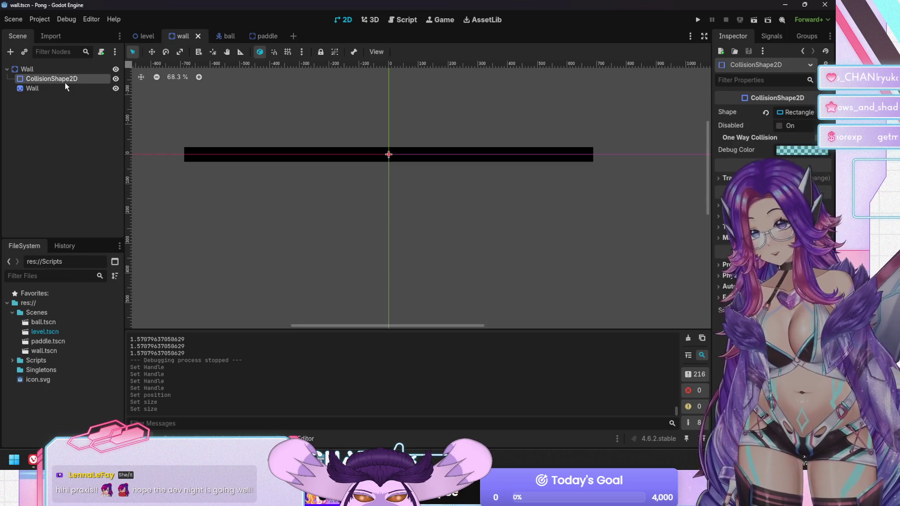
# Inspect the Wall root's and collision shape's transform properties
pyautogui.click(60, 67)
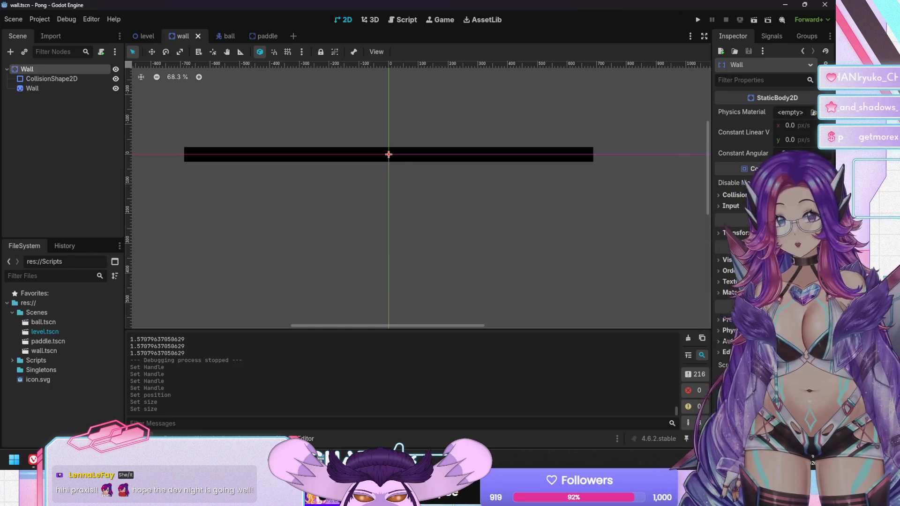
pyautogui.click(739, 234)
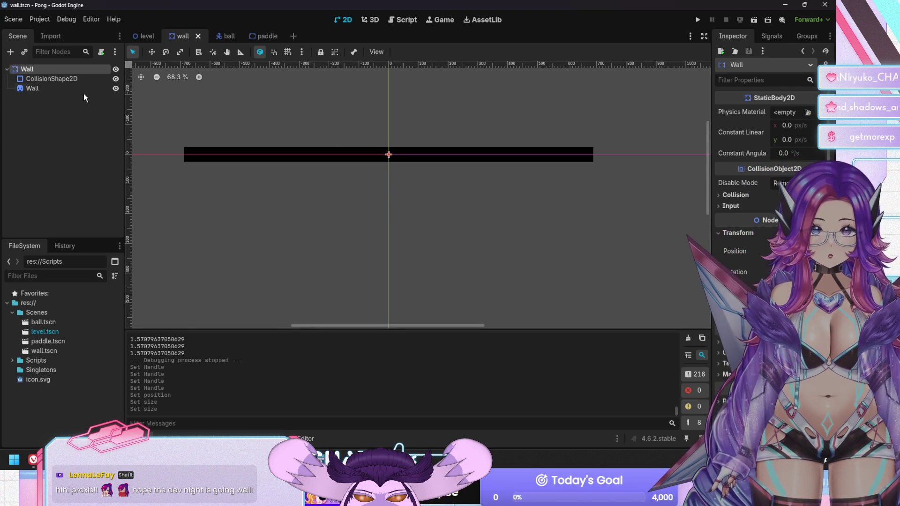
pyautogui.click(40, 80)
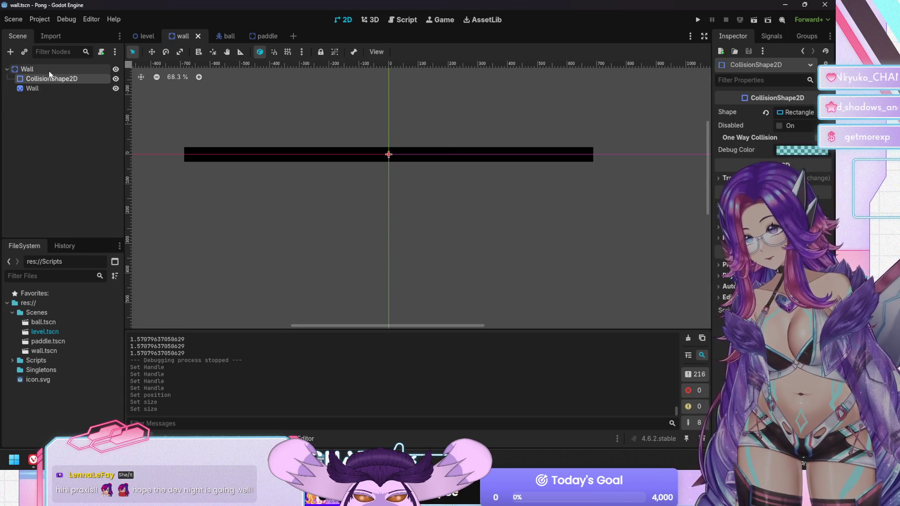
pyautogui.click(46, 87)
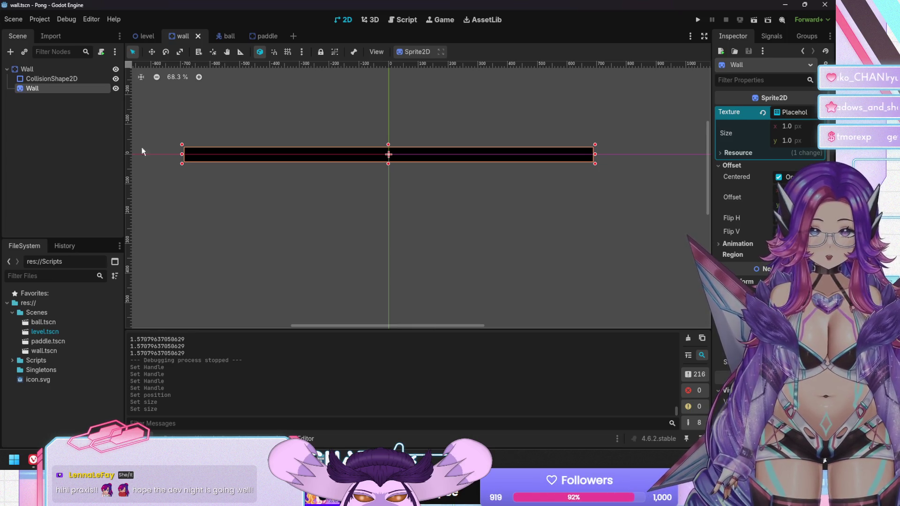
pyautogui.click(33, 79)
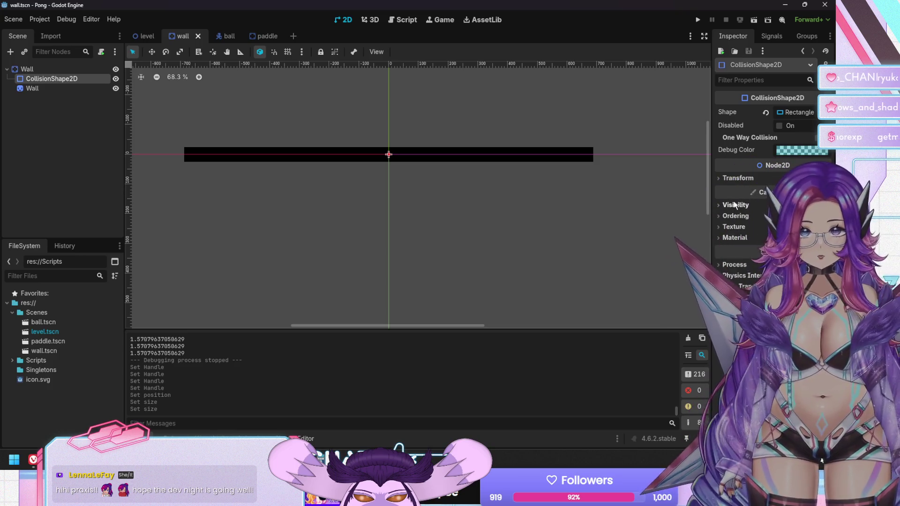
pyautogui.click(741, 179)
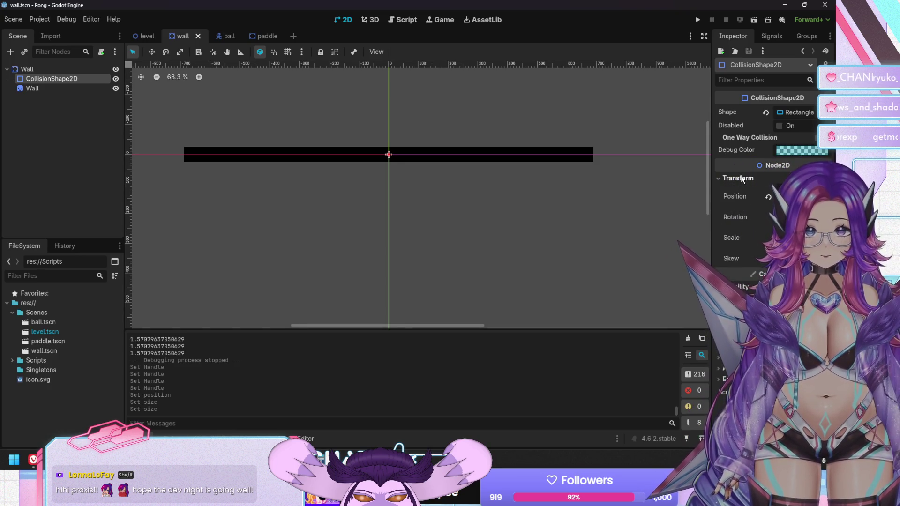
pyautogui.click(740, 179)
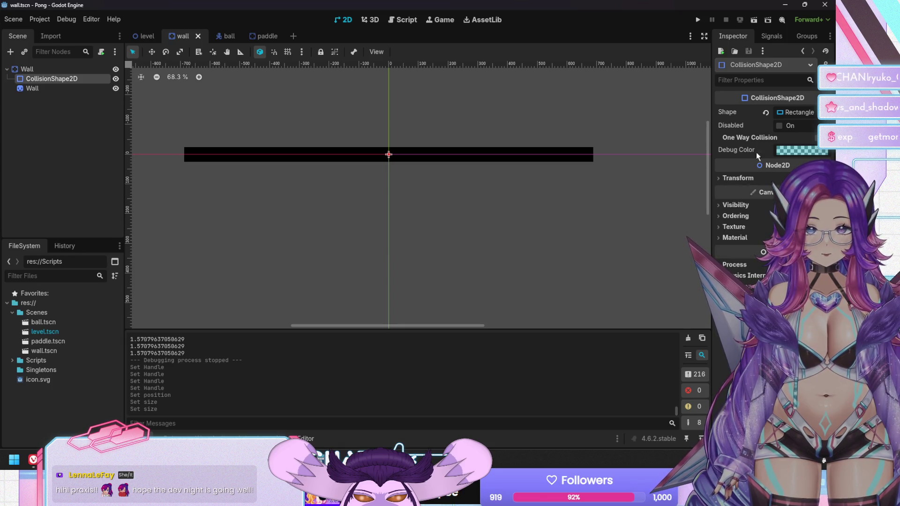
# Set the wall's collision rectangle size to 1375 × 50 and save the wall scene
pyautogui.click(797, 113)
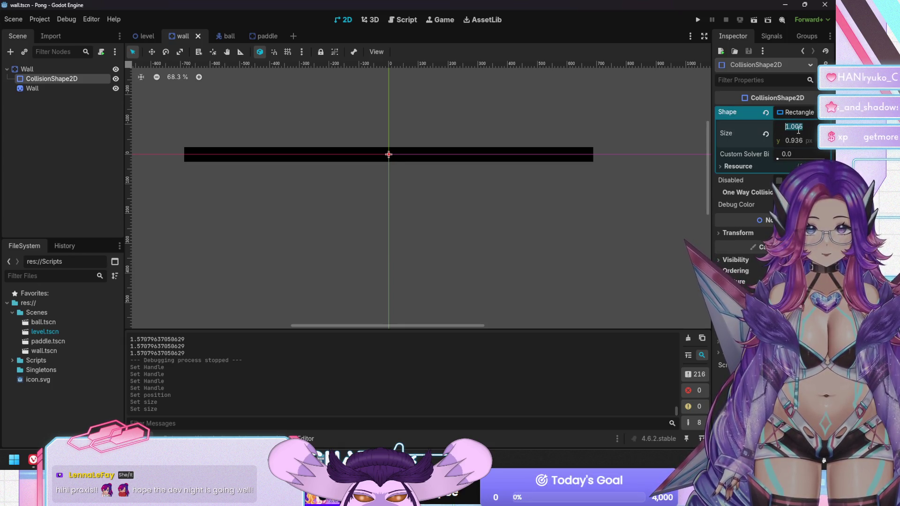
pyautogui.click(797, 126)
pyautogui.write('1375')
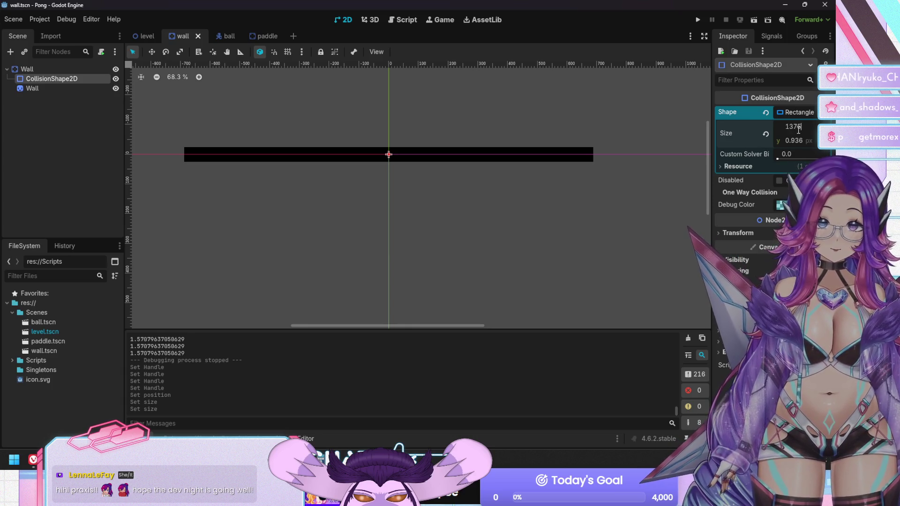
pyautogui.press('Tab')
pyautogui.write('50')
pyautogui.press('Return')
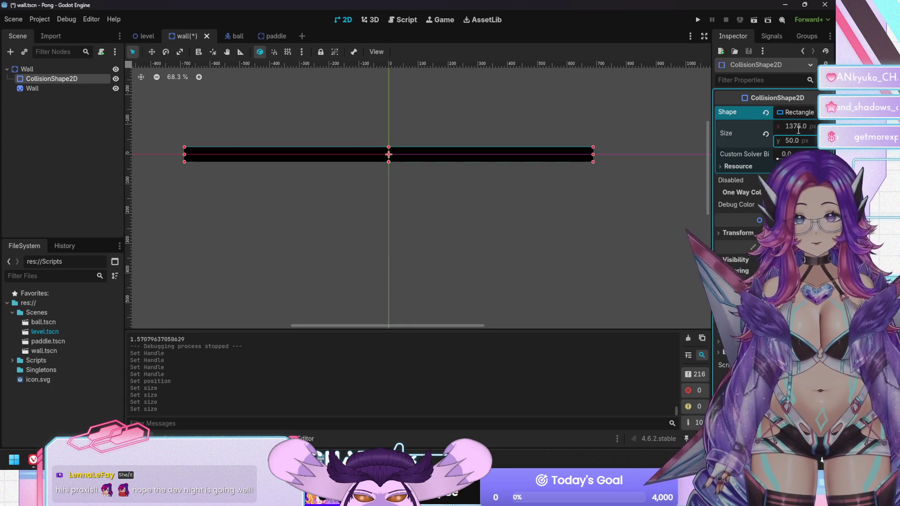
pyautogui.click(107, 151)
pyautogui.hotkey('ctrl', 's')
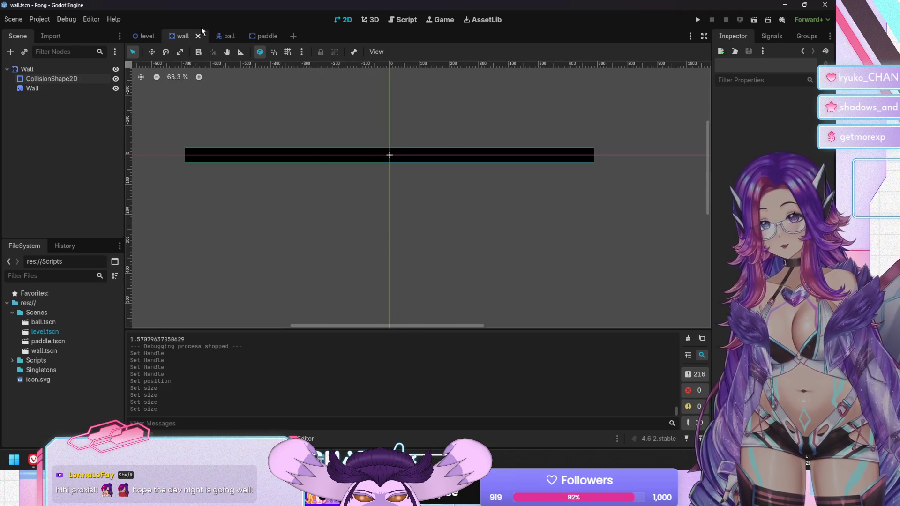
pyautogui.click(223, 39)
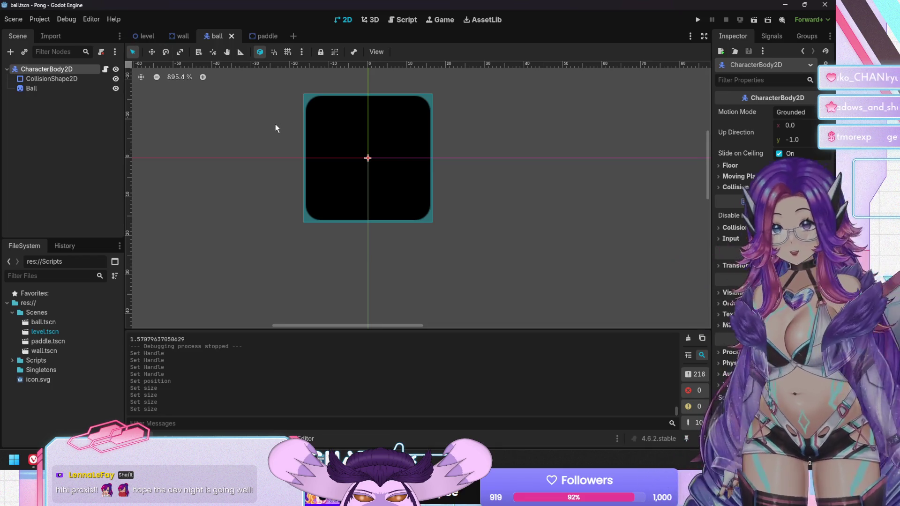
# Run Pong, stop it after the ball hits the left paddle, and return to the level scene
pyautogui.press('F5')
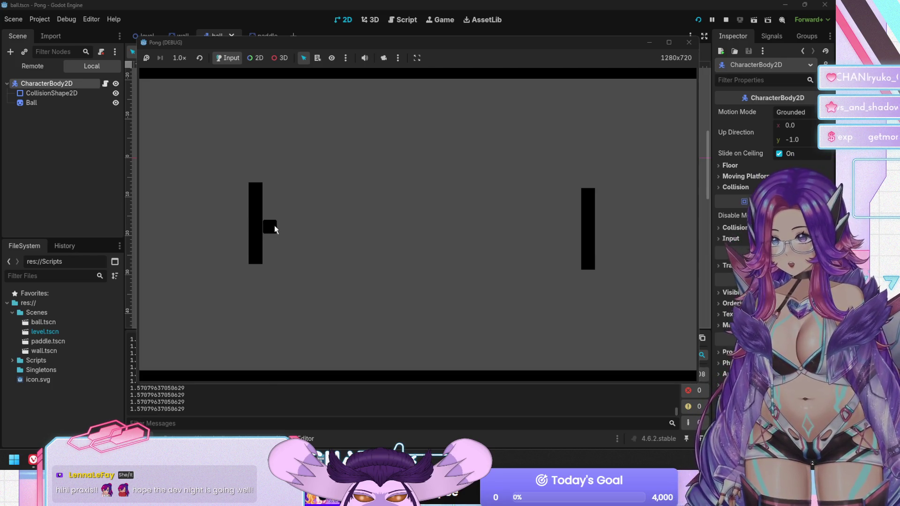
pyautogui.press('F8')
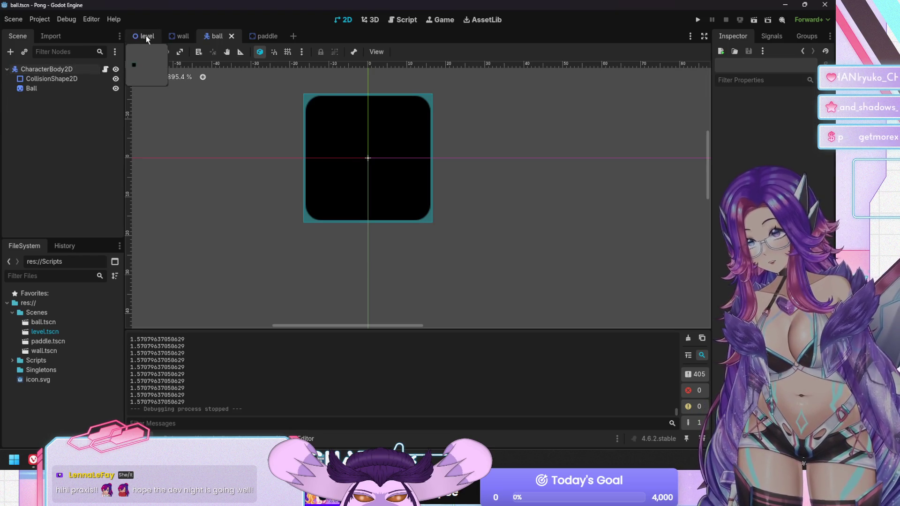
pyautogui.click(145, 36)
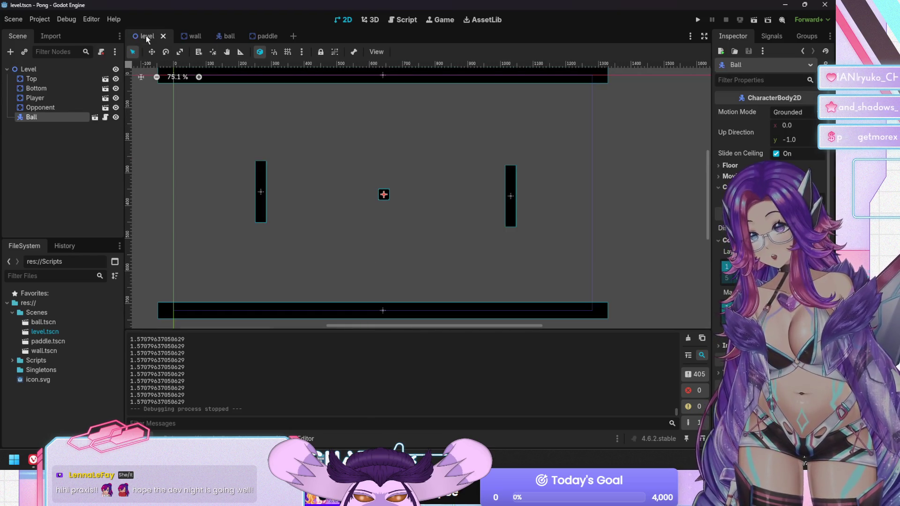
# Move the Player paddle a few pixels down in the level and test-run the game
pyautogui.click(260, 202)
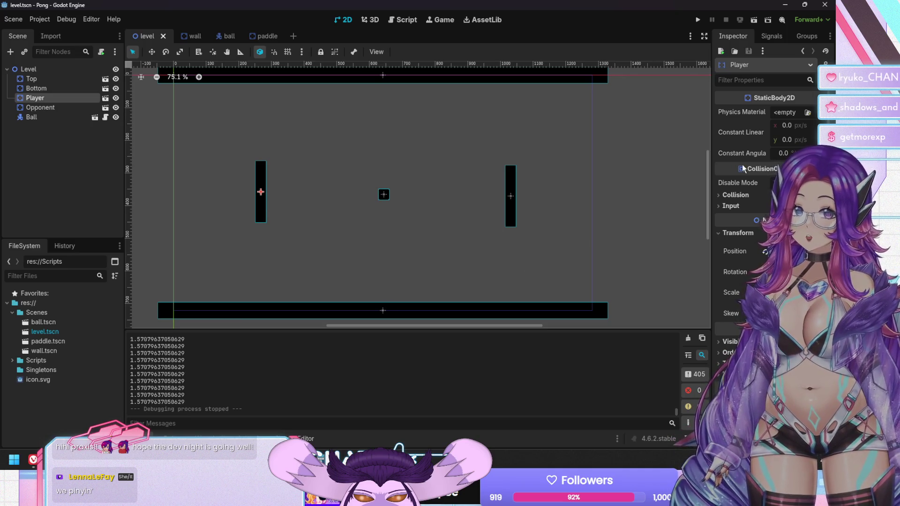
pyautogui.moveTo(755, 189)
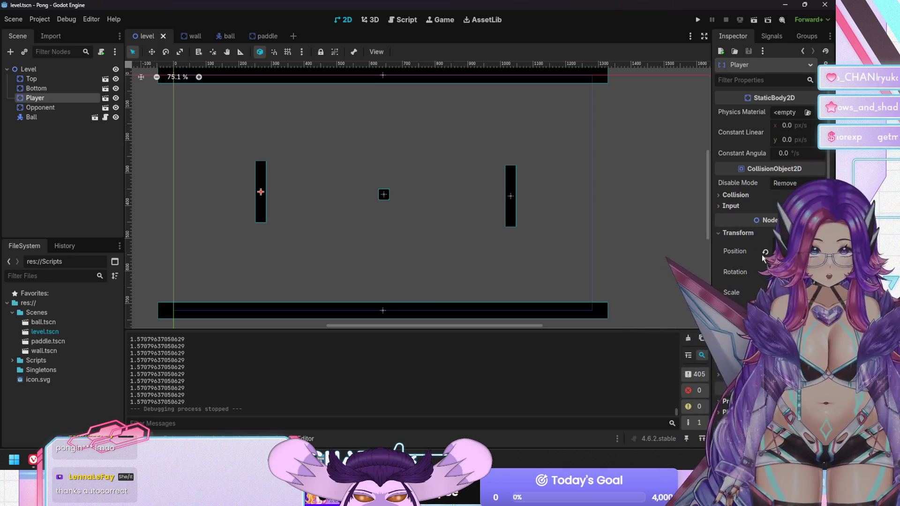
pyautogui.moveTo(435, 213)
pyautogui.mouseDown()
pyautogui.moveTo(479, 210)
pyautogui.moveTo(441, 209)
pyautogui.mouseUp()
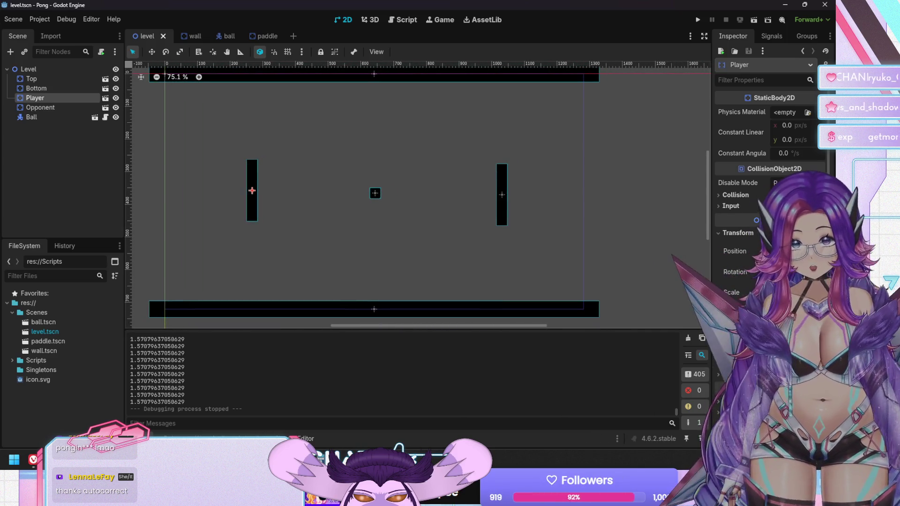
pyautogui.moveTo(797, 258); pyautogui.dragTo(797, 256)
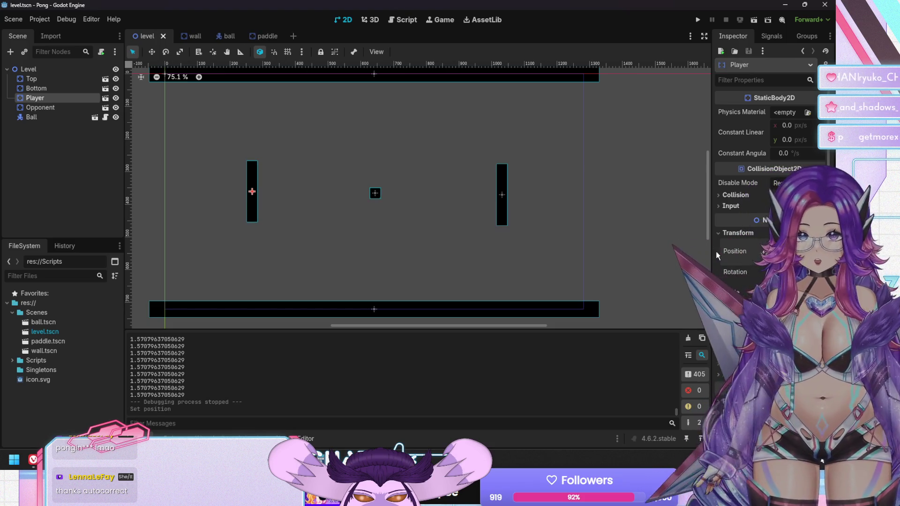
pyautogui.press('F5')
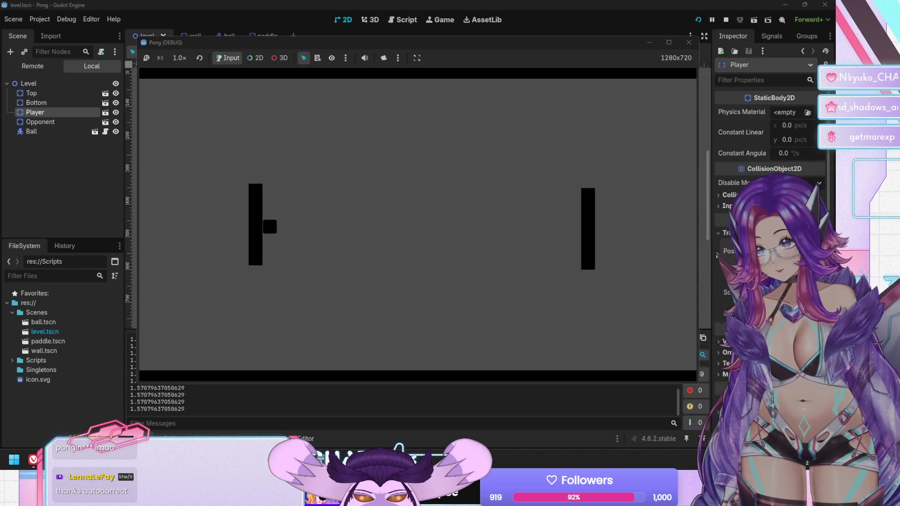
pyautogui.press('F8')
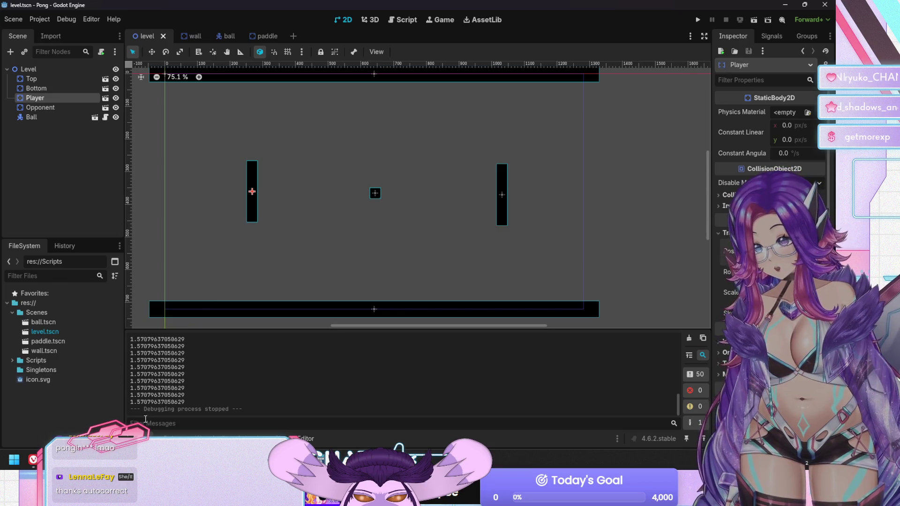
pyautogui.click(224, 37)
# Read the KinematicCollision2D help page on get_angle, then go back to ball.gd
pyautogui.click(403, 21)
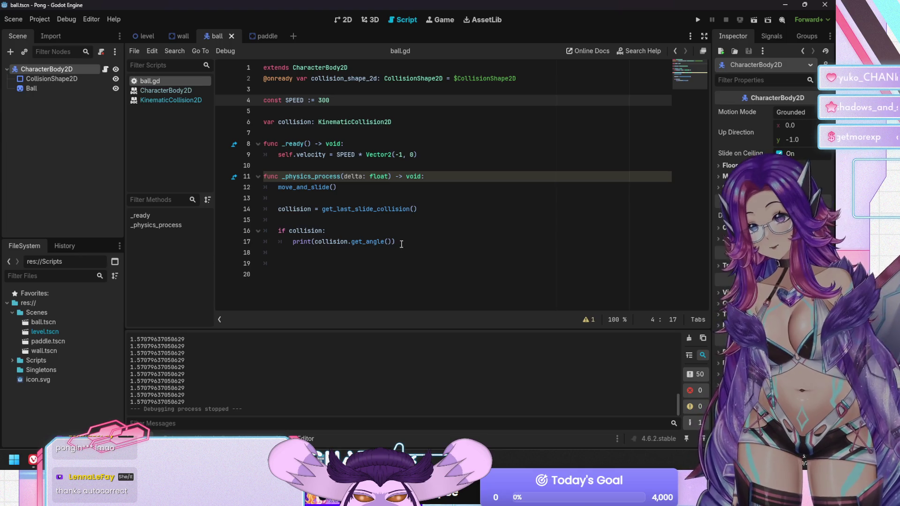
pyautogui.click(158, 99)
pyautogui.scroll(-2, 406, 232)
pyautogui.scroll(4, 406, 233)
pyautogui.scroll(-5, 406, 233)
pyautogui.scroll(-8, 405, 230)
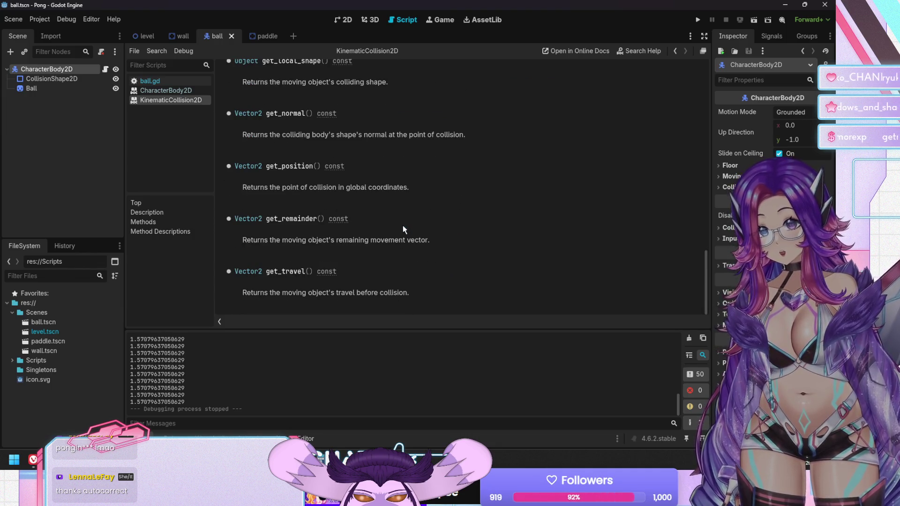
pyautogui.scroll(5, 404, 230)
pyautogui.scroll(2, 403, 229)
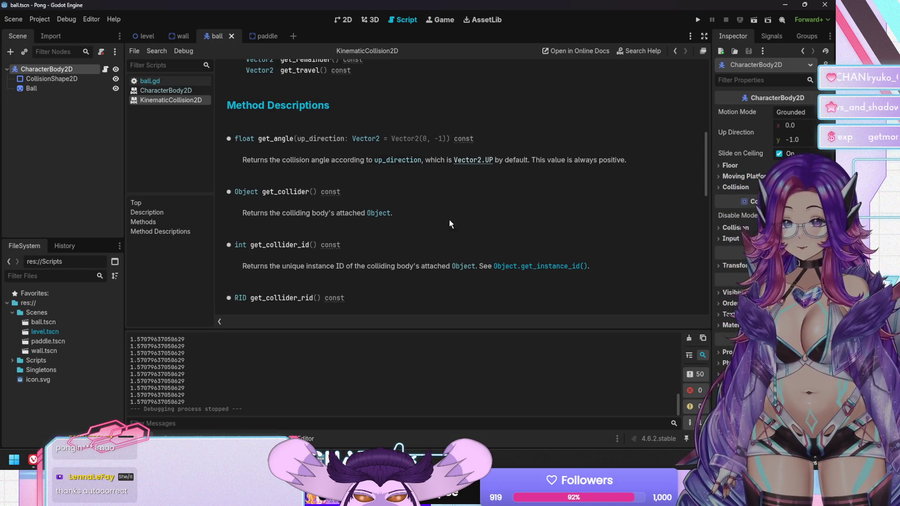
pyautogui.scroll(-1, 449, 224)
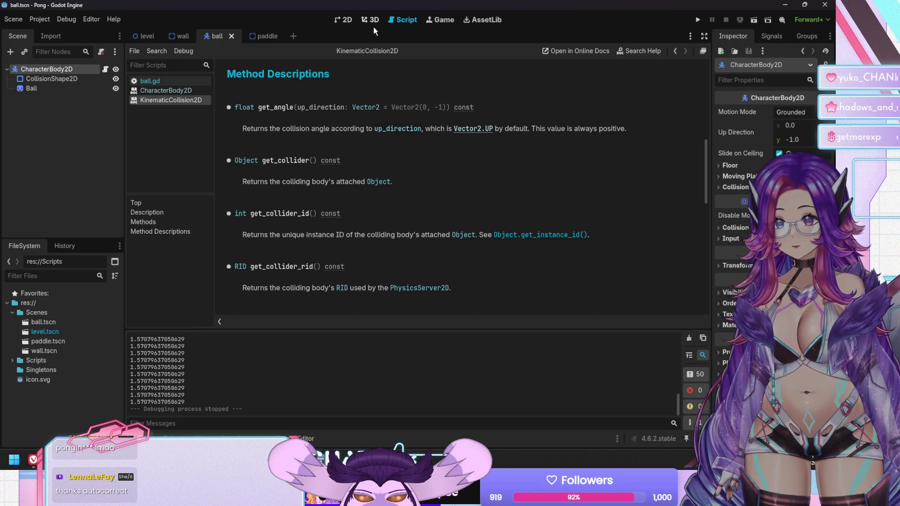
pyautogui.click(158, 83)
pyautogui.click(404, 240)
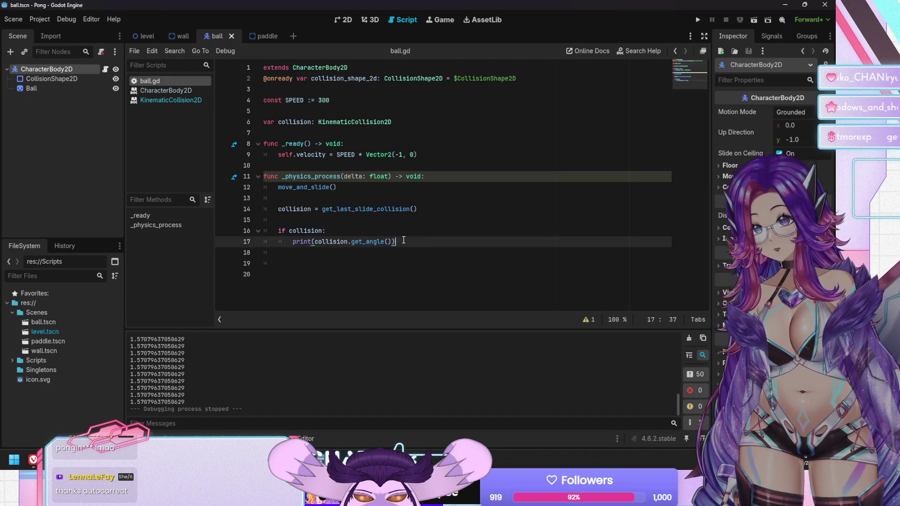
# Add a velocity = SPEED line below the print statement
pyautogui.press('Return')
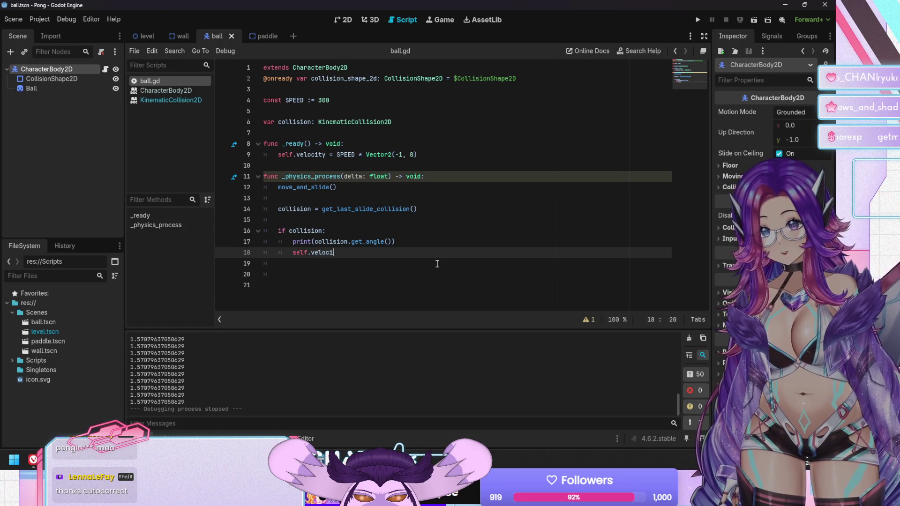
pyautogui.write('ty = SPE')
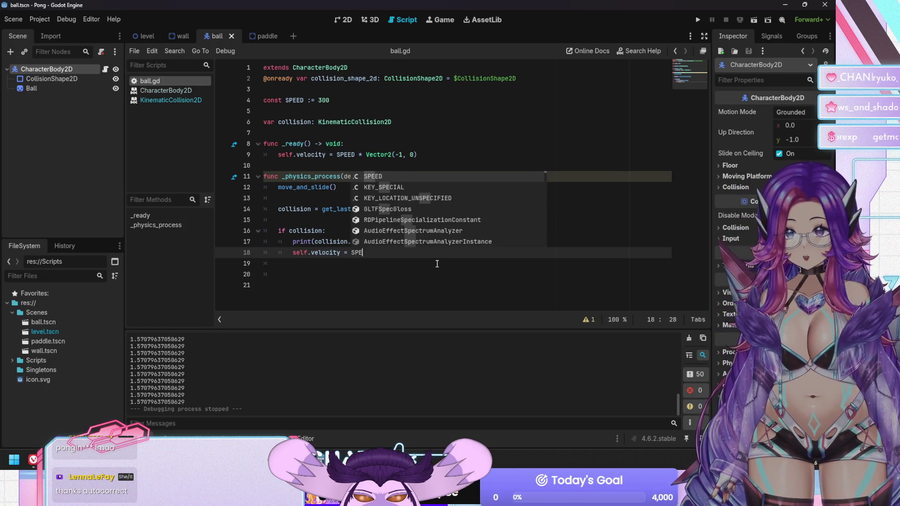
pyautogui.press('Return')
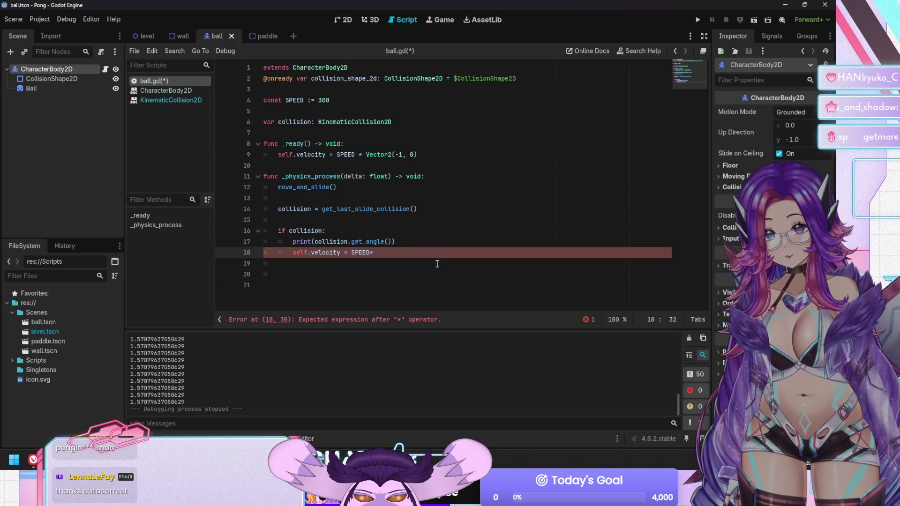
# Add 'col_angle = collision.get_angle()' under the if collision line
pyautogui.click(341, 230)
pyautogui.press('Return')
pyautogui.press('BackSpace')
pyautogui.write('_angle')
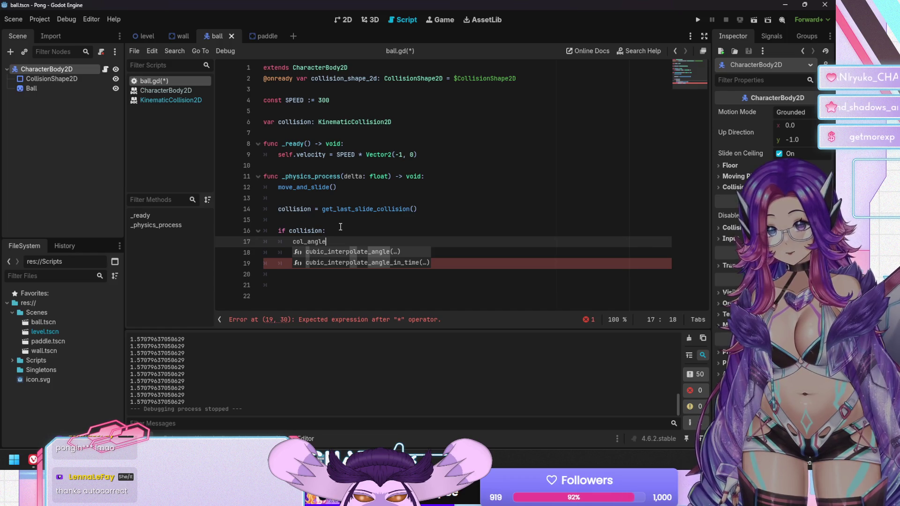
pyautogui.write(' = collis')
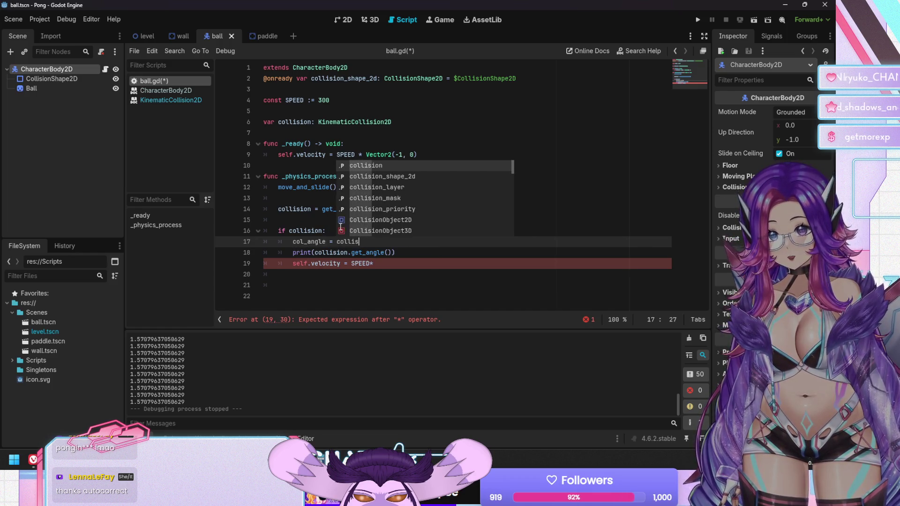
pyautogui.write('ion.get')
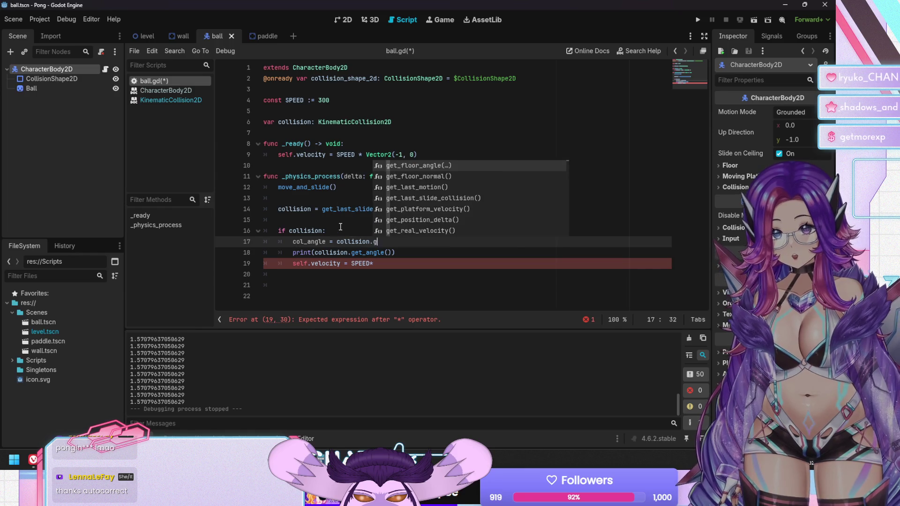
pyautogui.press('Return')
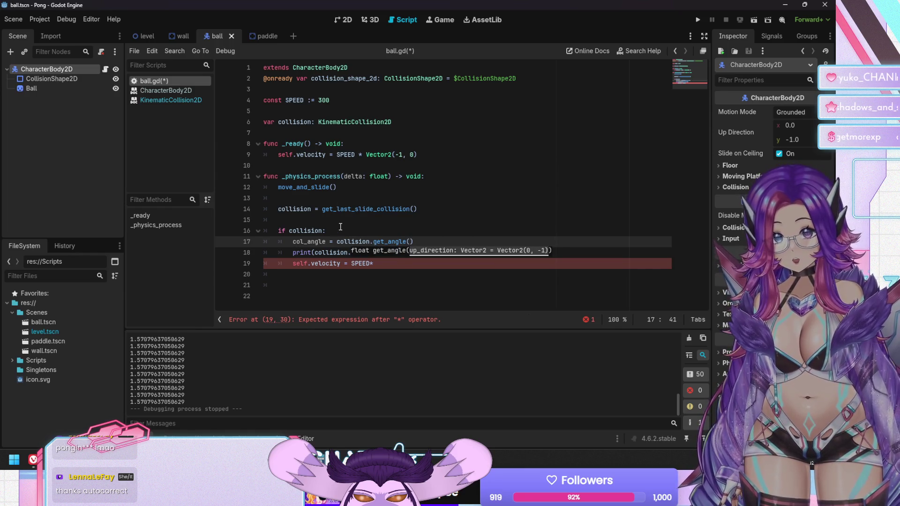
# Print col_angle, set velocity to SPEED * col_angle, and save ball.gd
pyautogui.press('Down')
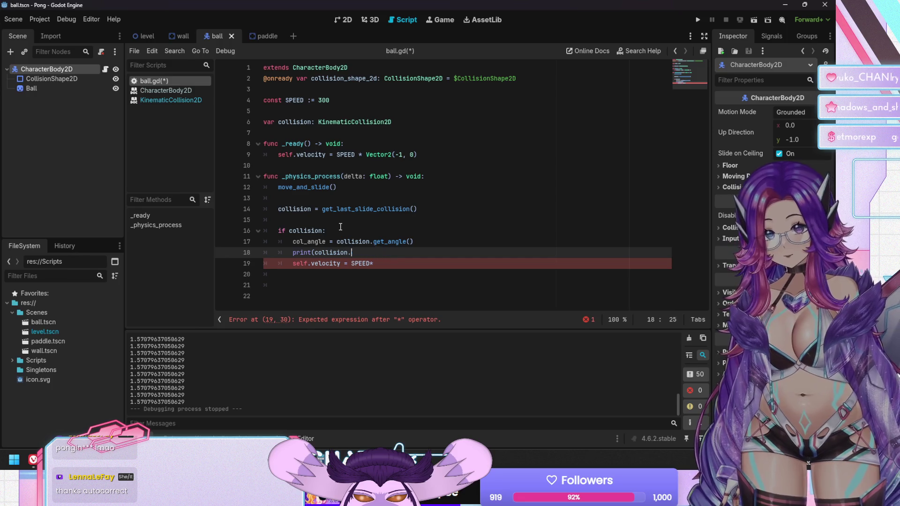
pyautogui.write('_angle')
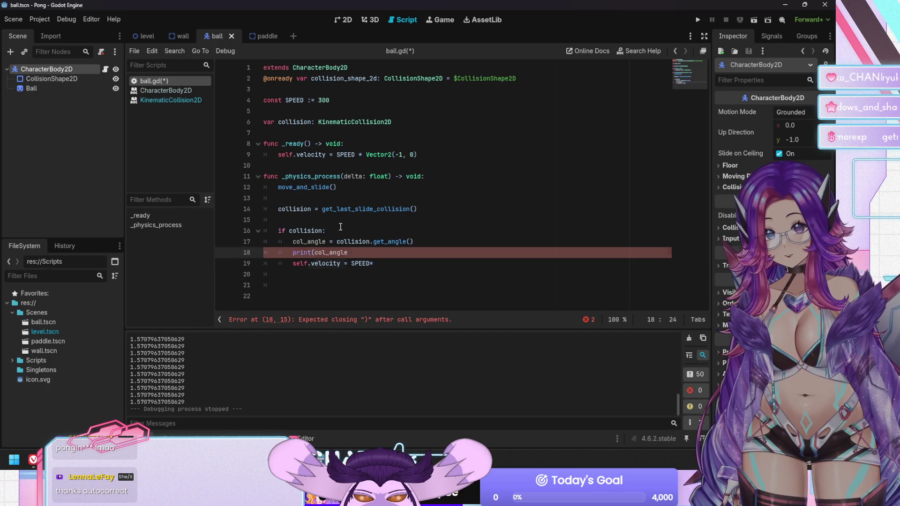
pyautogui.press('Down')
pyautogui.press('End')
pyautogui.press('Up')
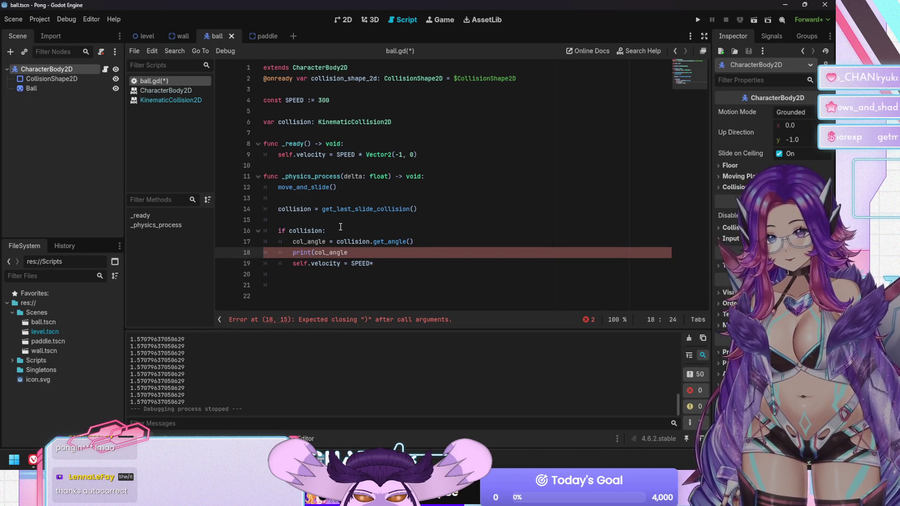
pyautogui.press('Down')
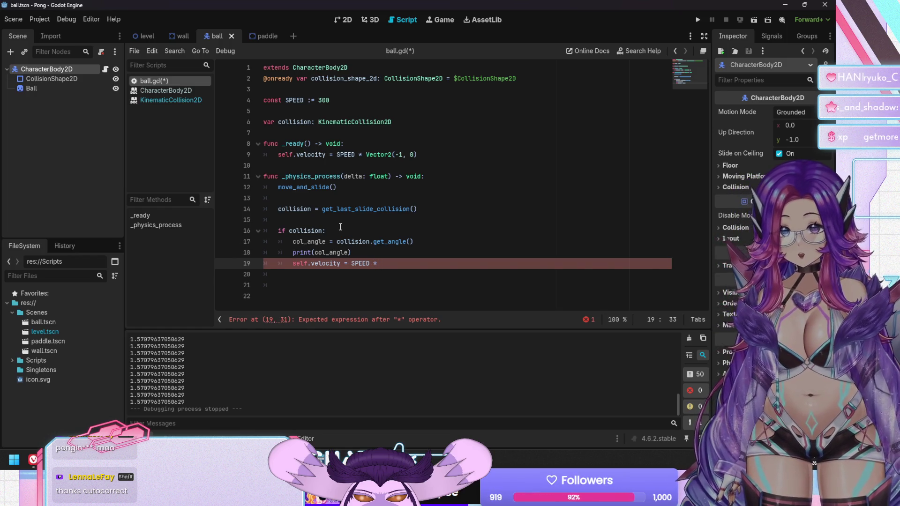
pyautogui.write('col_angle')
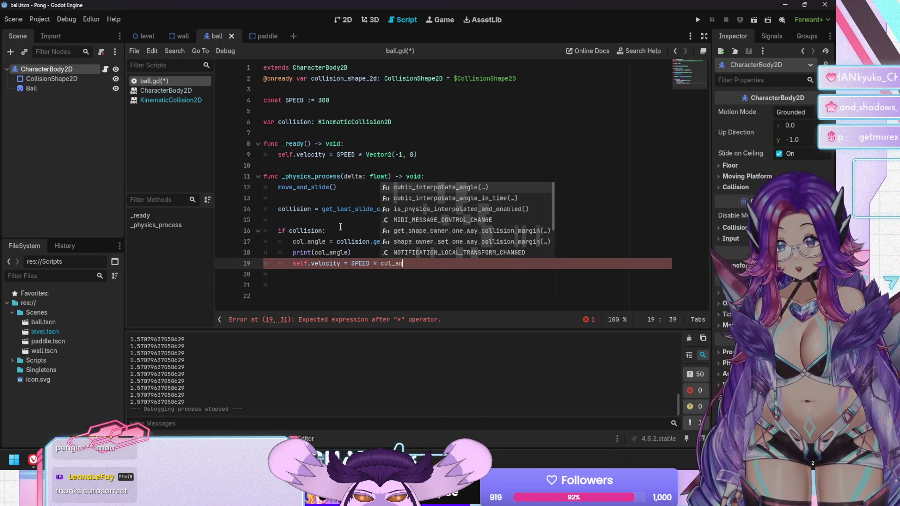
pyautogui.press('Return')
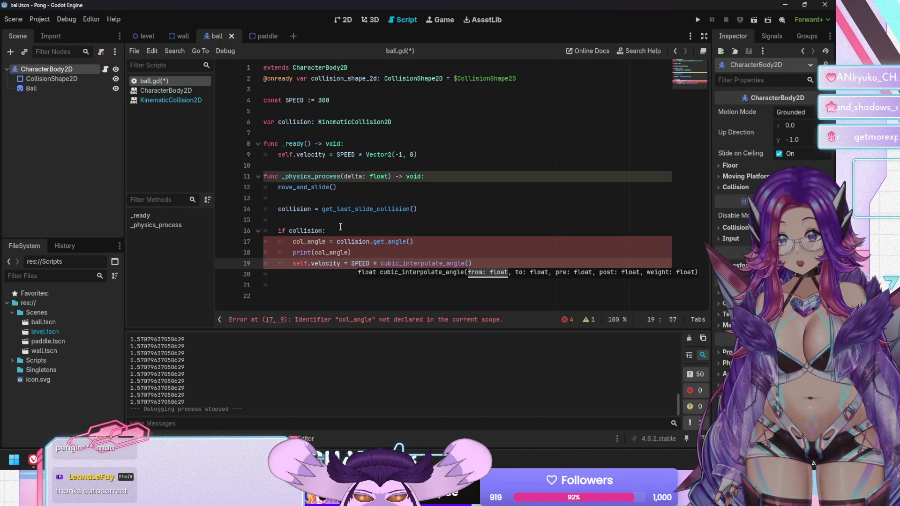
pyautogui.press('Down')
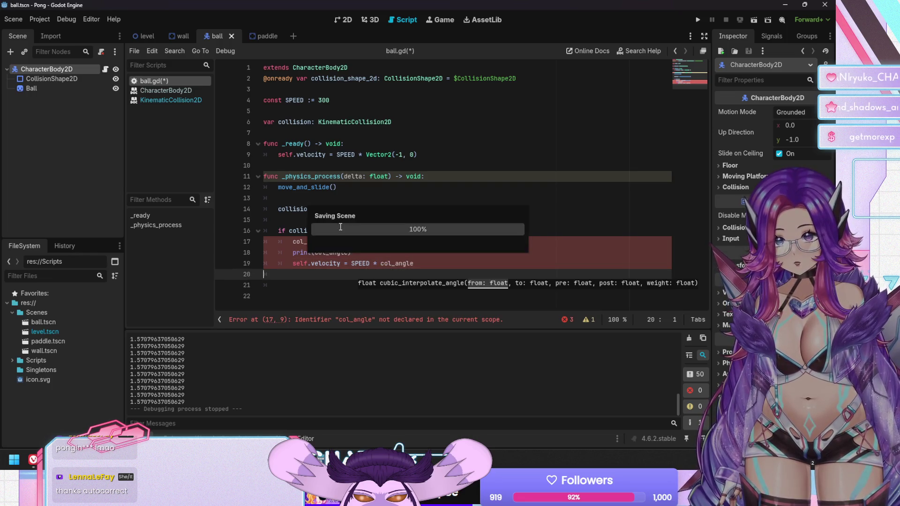
pyautogui.hotkey('ctrl', 's')
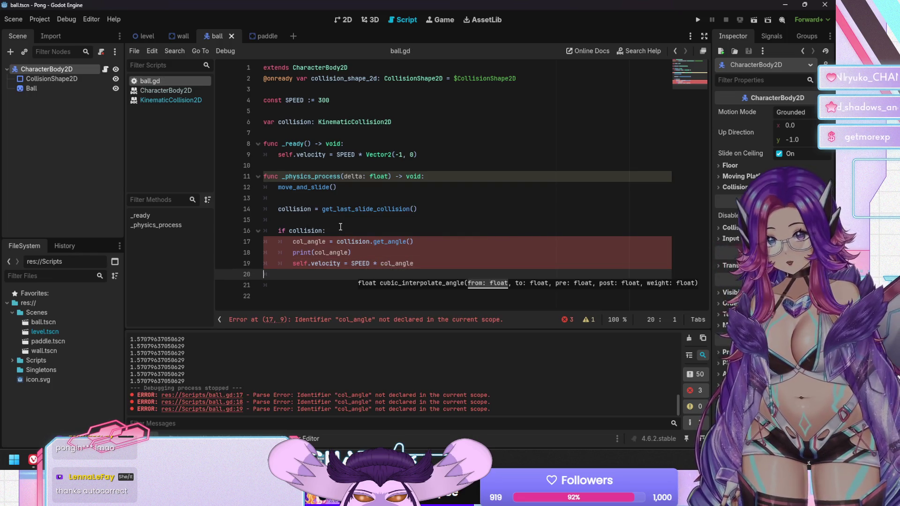
pyautogui.click(292, 241)
pyautogui.write('var')
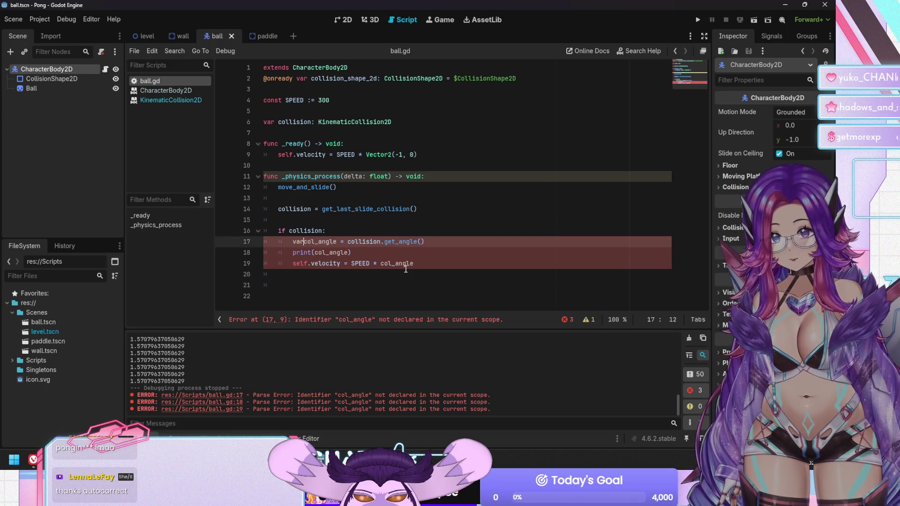
# Save the 'var col_angle' declaration, run the game, and review the float-to-velocity error
pyautogui.hotkey('ctrl', 's')
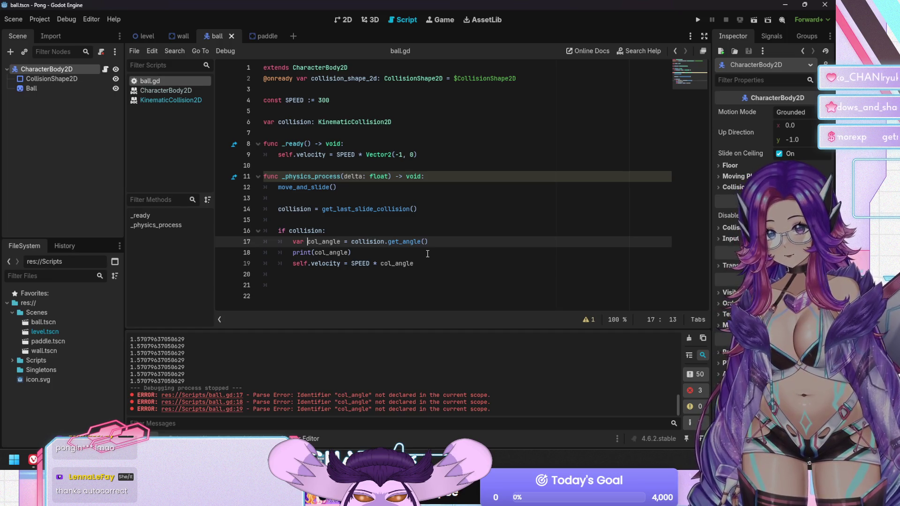
pyautogui.press('F5')
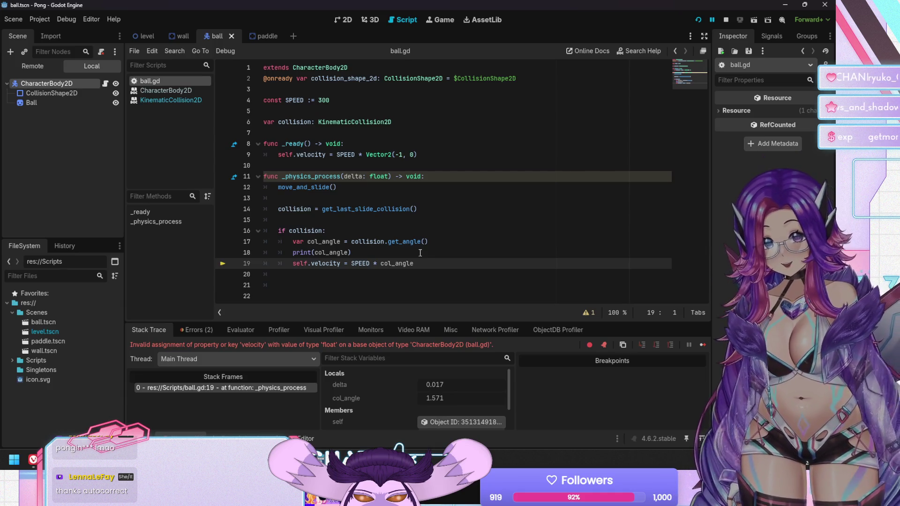
pyautogui.click(186, 331)
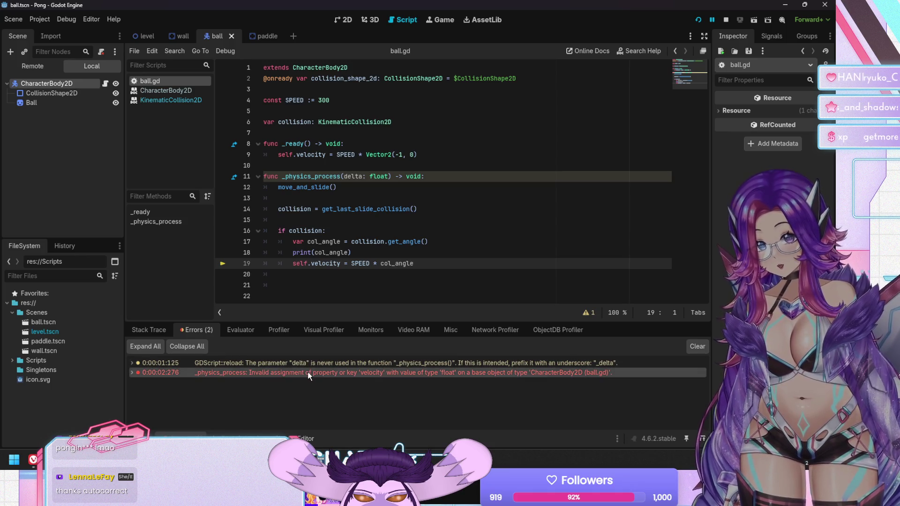
pyautogui.moveTo(308, 373)
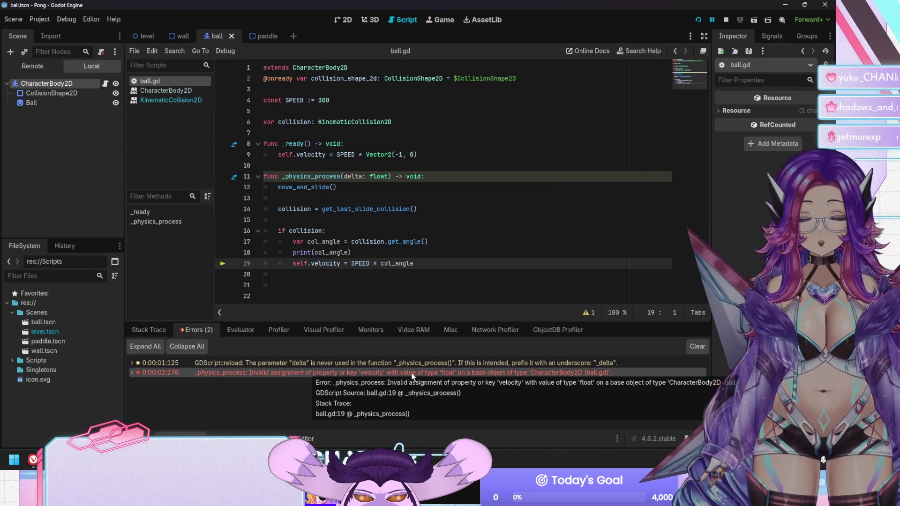
pyautogui.moveTo(327, 242)
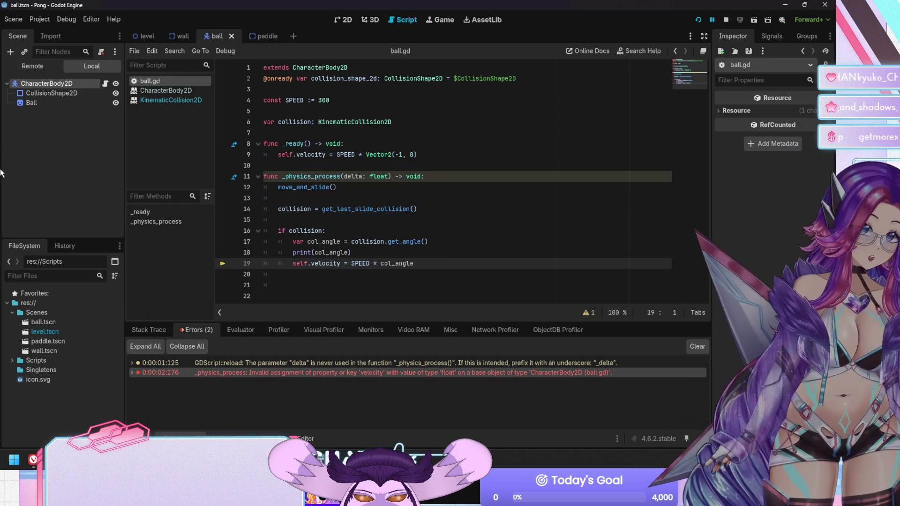
pyautogui.click(186, 102)
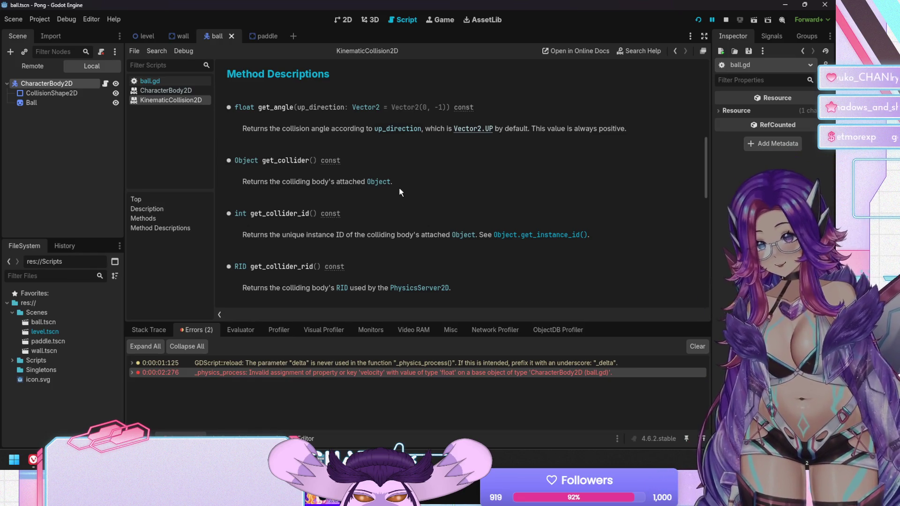
# Scroll through the KinematicCollision2D reference page, then return to the ball.gd script
pyautogui.scroll(-5, 401, 192)
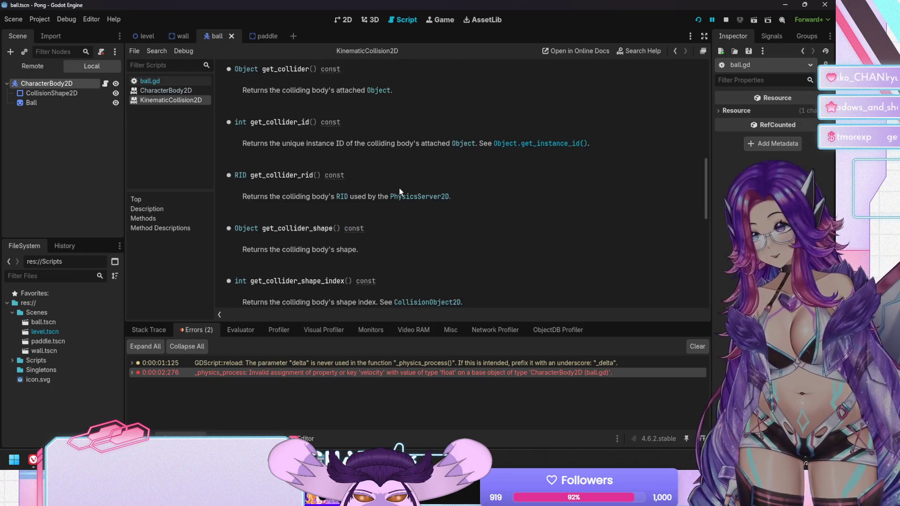
pyautogui.scroll(-5, 401, 192)
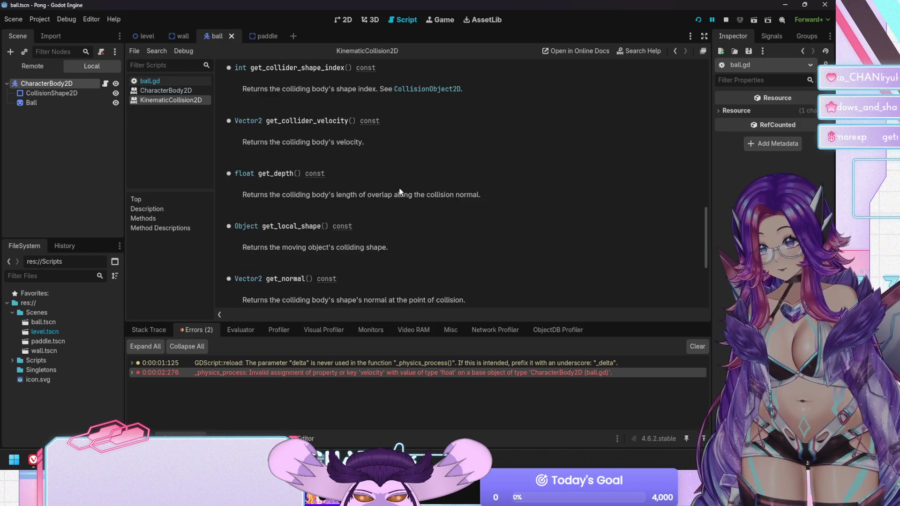
pyautogui.scroll(-6, 400, 192)
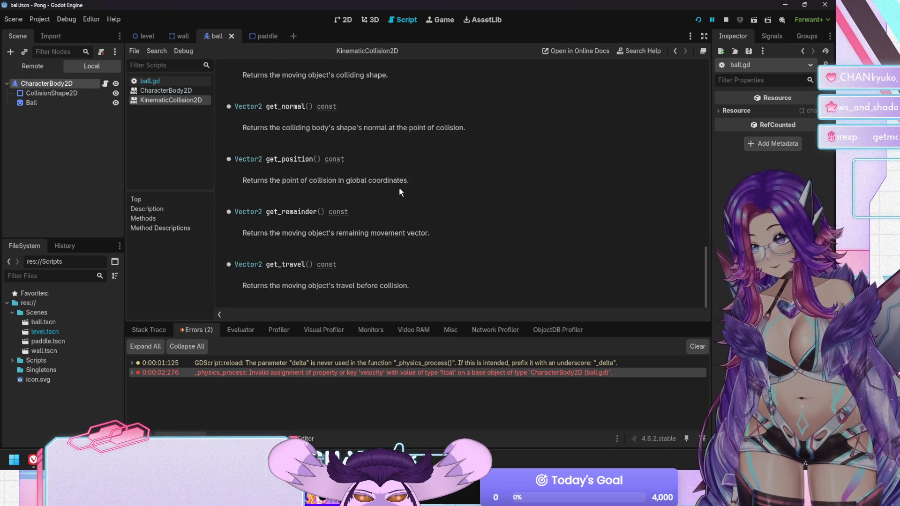
pyautogui.scroll(15, 400, 193)
pyautogui.scroll(2, 399, 192)
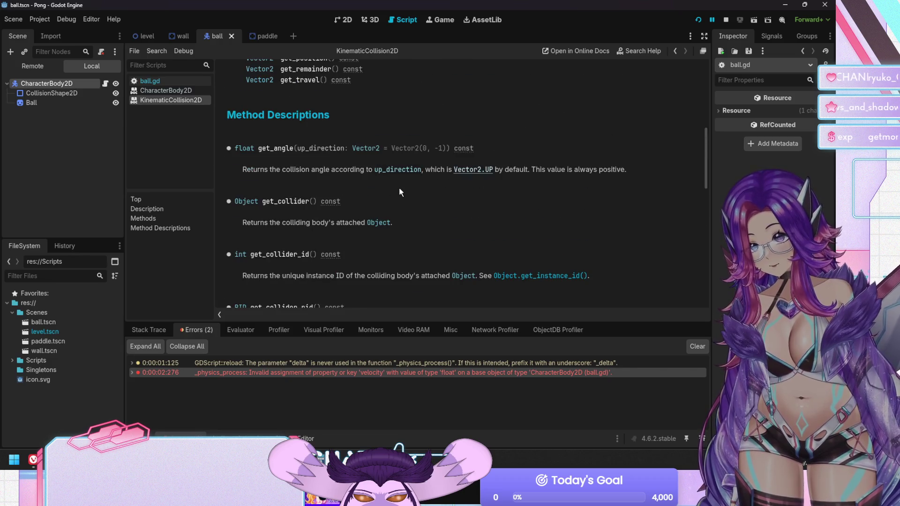
pyautogui.scroll(1, 400, 192)
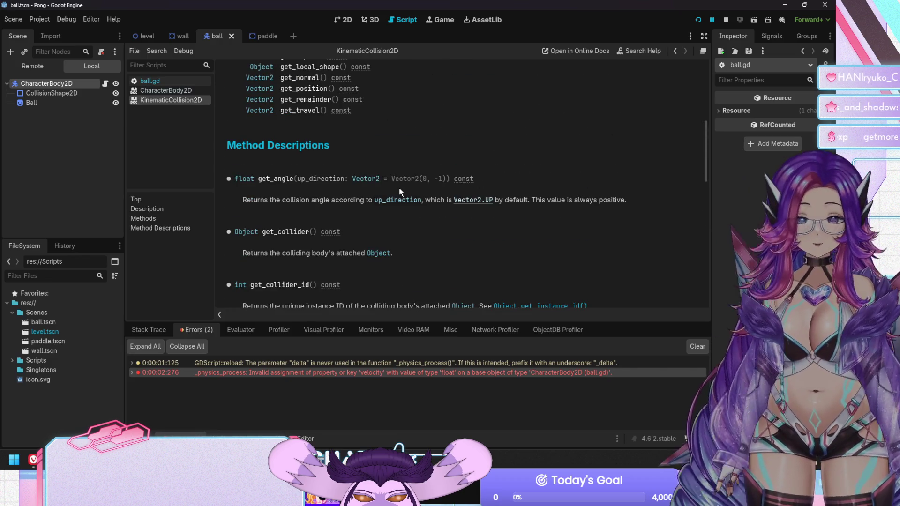
pyautogui.scroll(1, 400, 192)
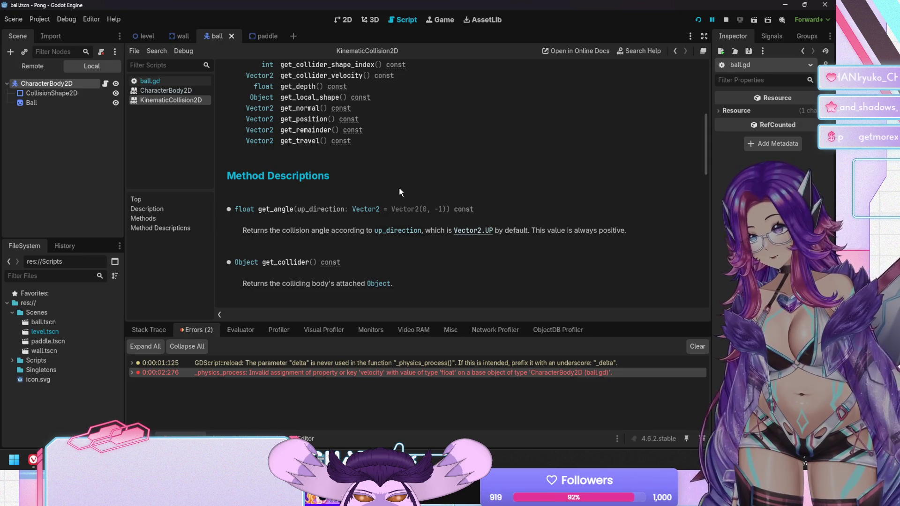
pyautogui.scroll(1, 400, 192)
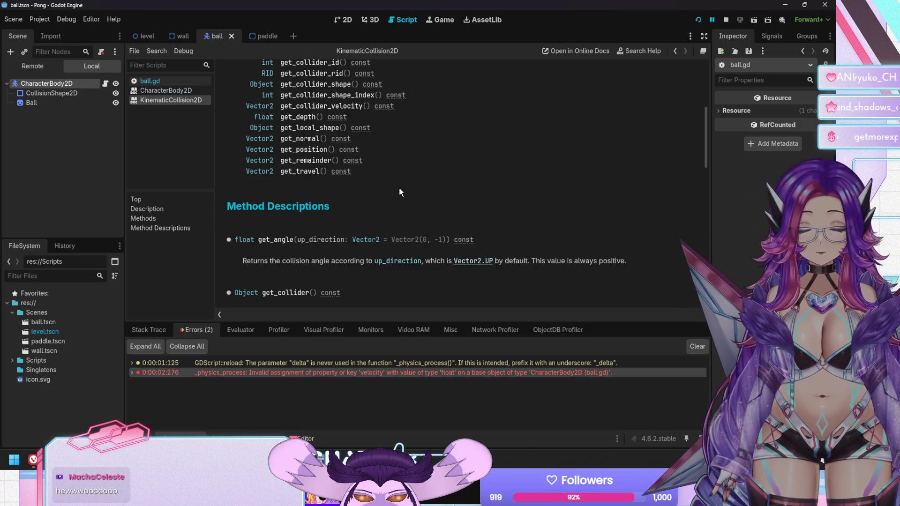
pyautogui.scroll(1, 400, 192)
pyautogui.scroll(1, 400, 193)
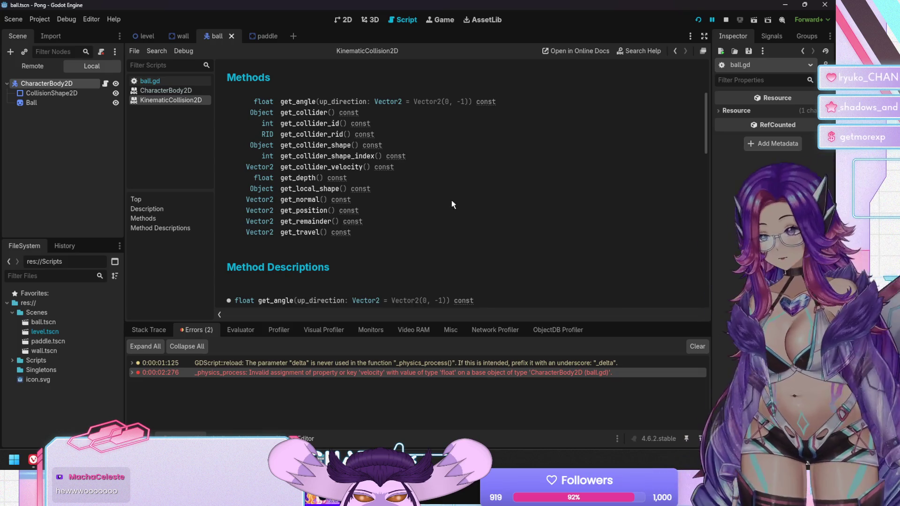
pyautogui.scroll(-20, 451, 194)
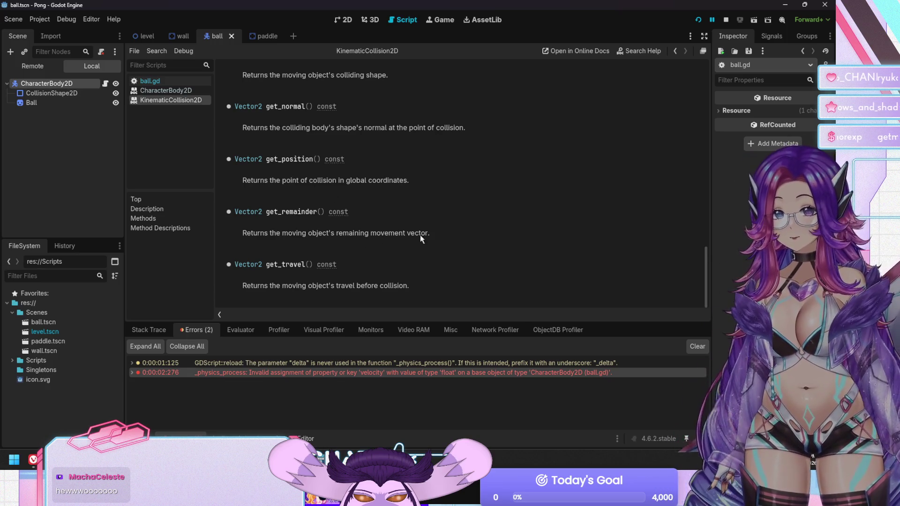
pyautogui.scroll(2, 432, 237)
pyautogui.scroll(3, 432, 239)
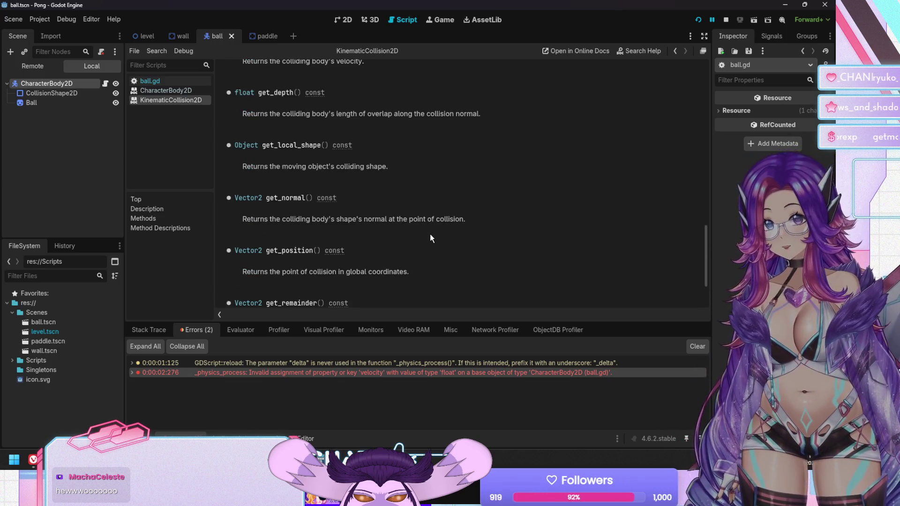
pyautogui.scroll(1, 431, 239)
pyautogui.scroll(-4, 431, 238)
pyautogui.scroll(-2, 432, 238)
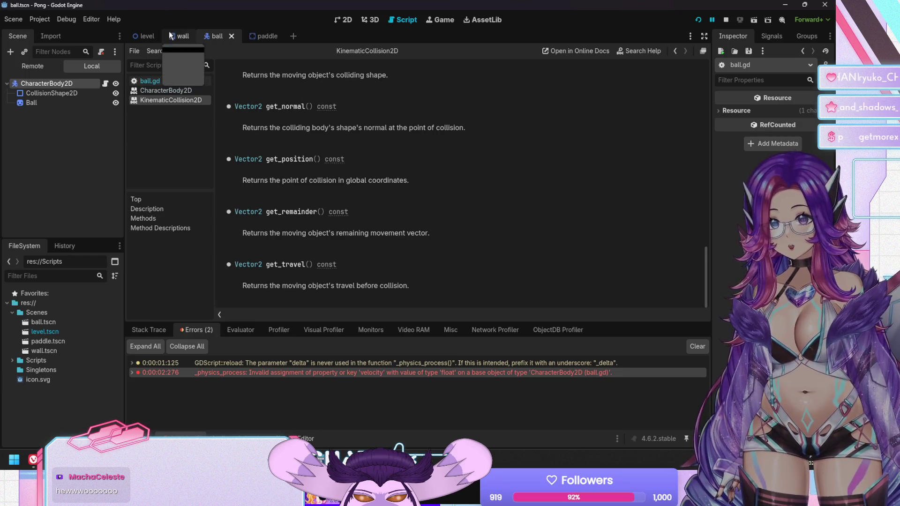
pyautogui.click(168, 83)
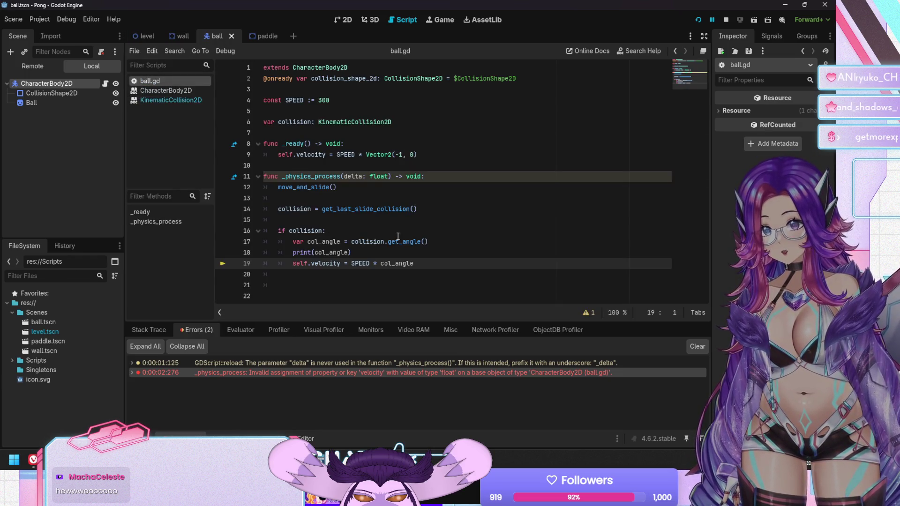
# On line 17, replace collision.get_angle() with get_normal() using autocomplete
pyautogui.click(325, 242)
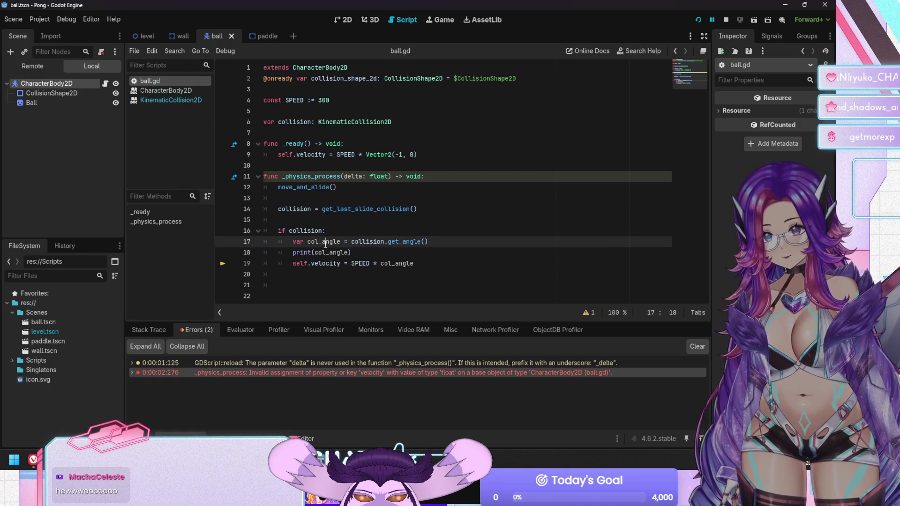
pyautogui.doubleClick(325, 242)
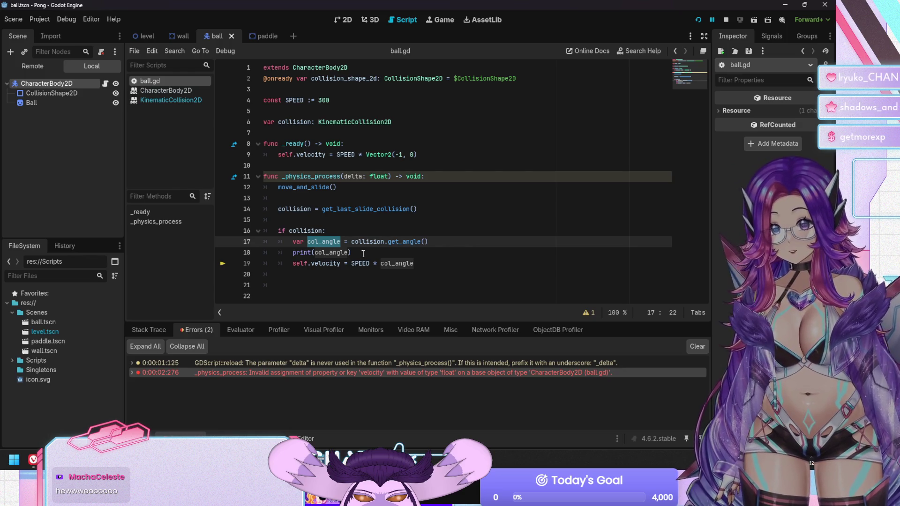
pyautogui.press('End')
pyautogui.press('Left')
pyautogui.hotkey('ctrl', 'Left')
pyautogui.hotkey('ctrl', 'shift', 'Right')
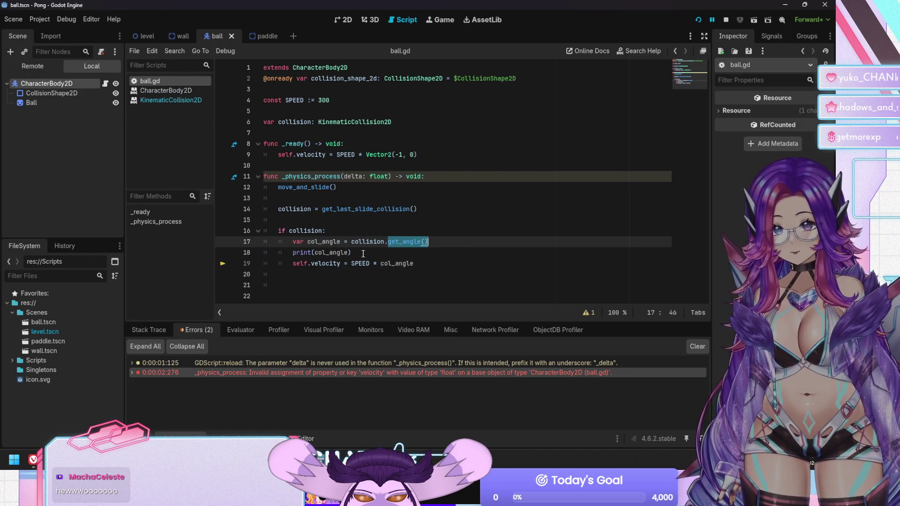
pyautogui.write('get_n')
pyautogui.press('Return')
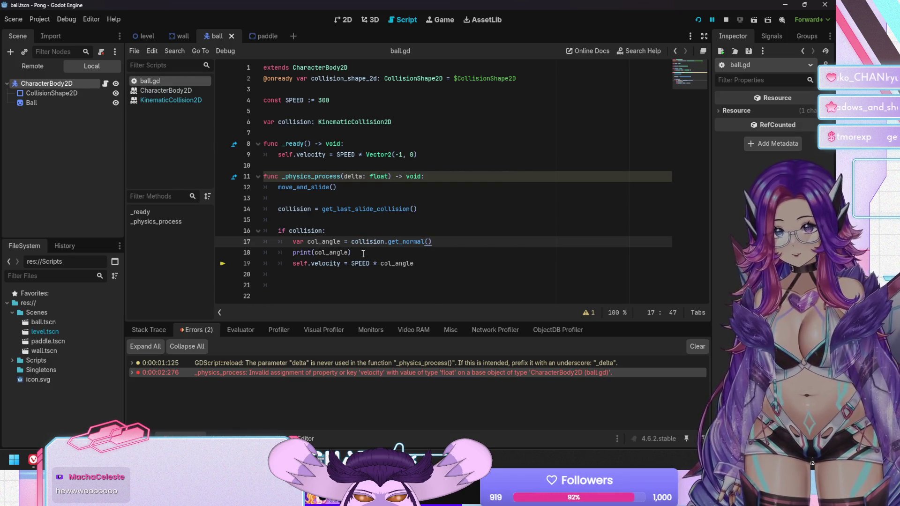
# Test-run the game with F5 to see the printed normals, then stop it
pyautogui.press('F5')
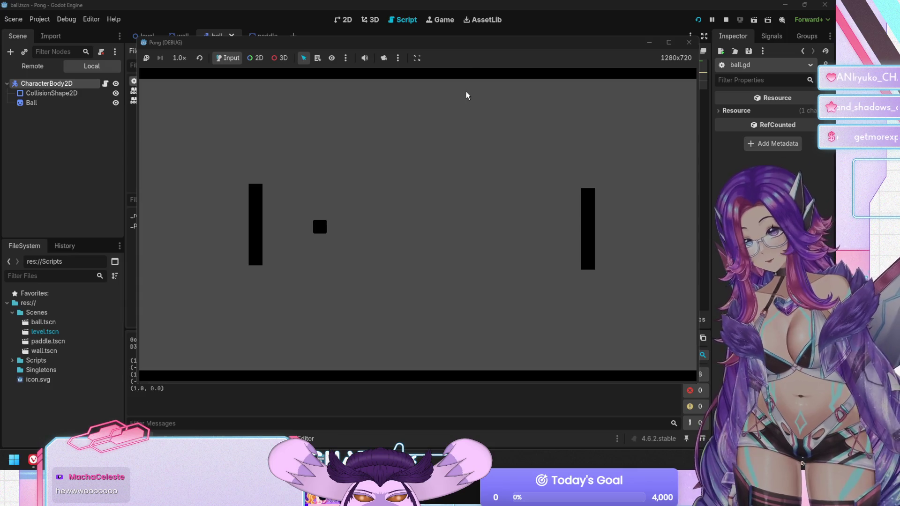
pyautogui.moveTo(476, 45); pyautogui.dragTo(586, 48)
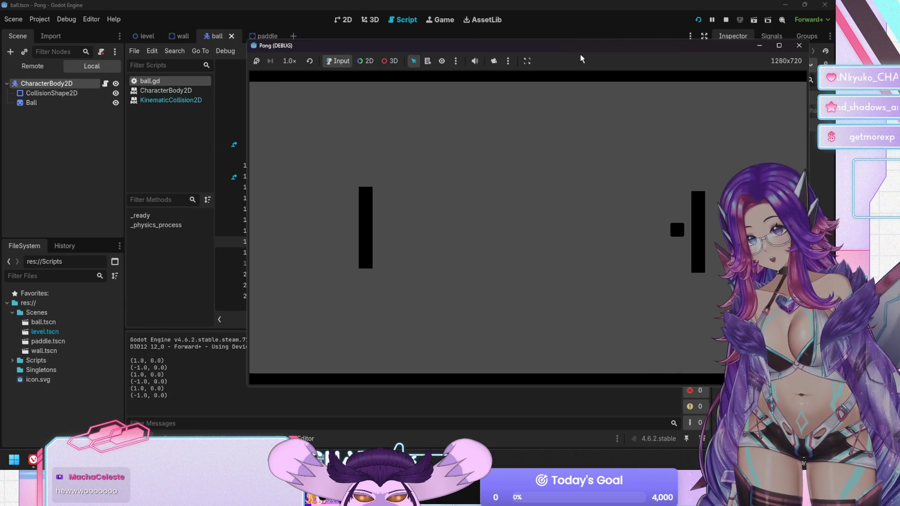
pyautogui.press('F8')
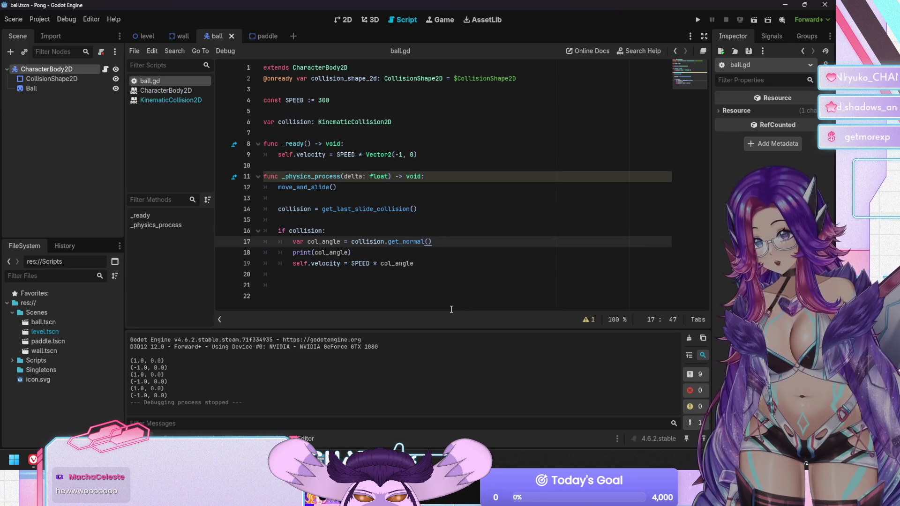
pyautogui.click(439, 263)
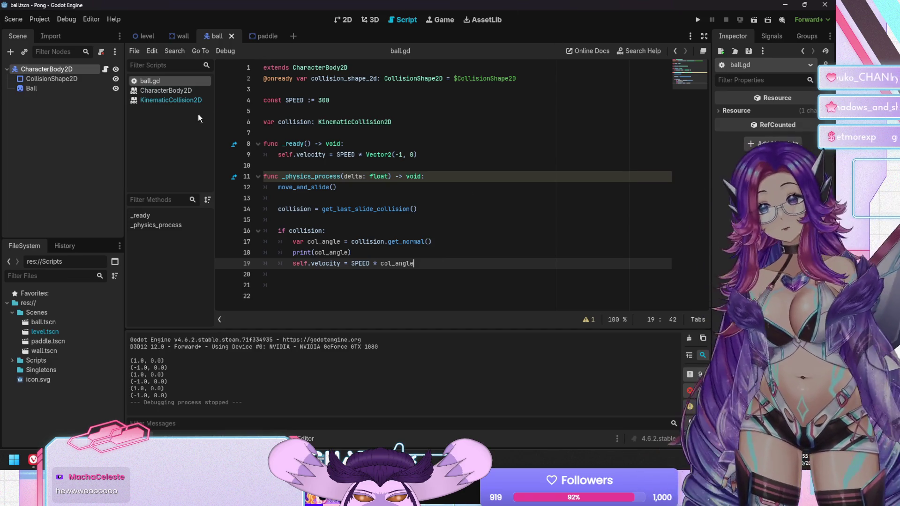
pyautogui.click(167, 100)
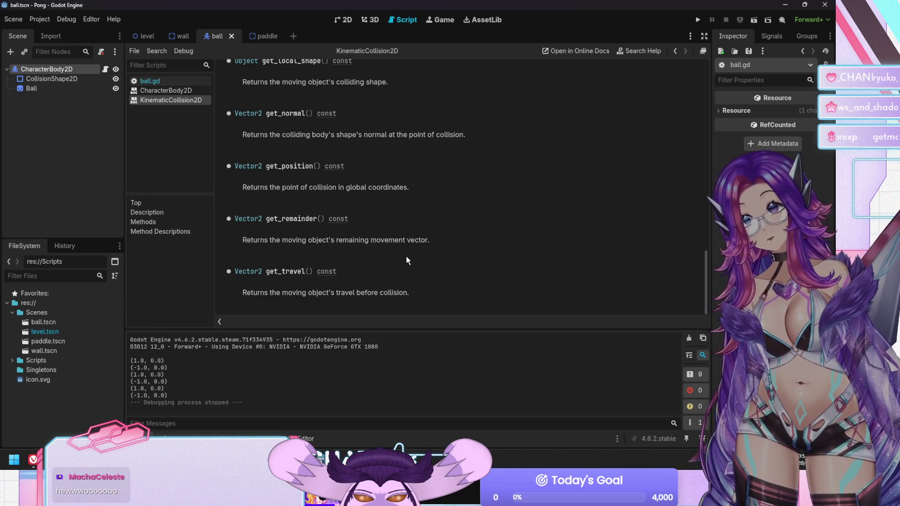
pyautogui.scroll(5, 406, 257)
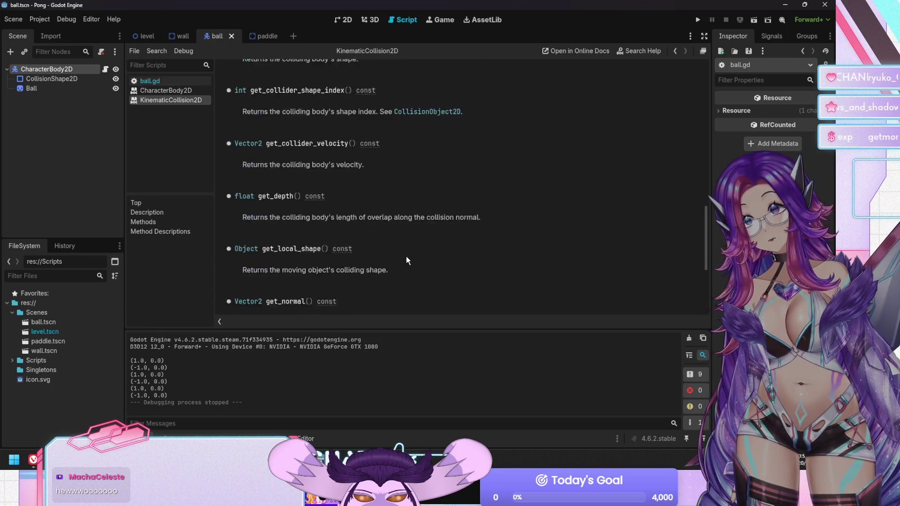
pyautogui.scroll(5, 406, 256)
pyautogui.click(165, 80)
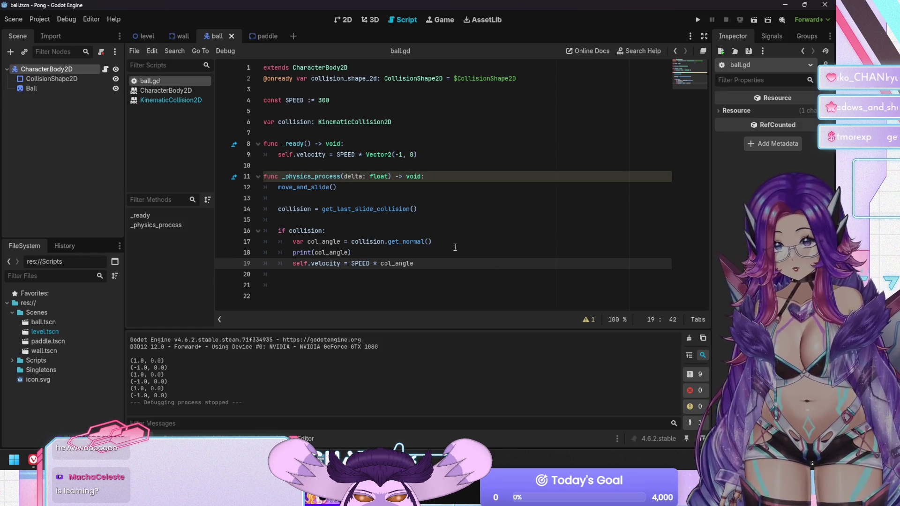
# Run the game again with F5 and stop it with F8
pyautogui.click(443, 236)
pyautogui.click(447, 242)
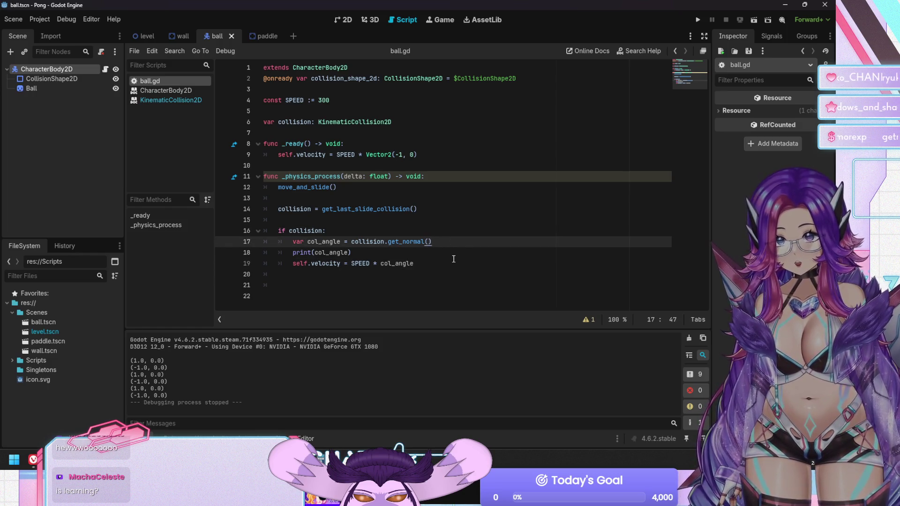
pyautogui.click(454, 259)
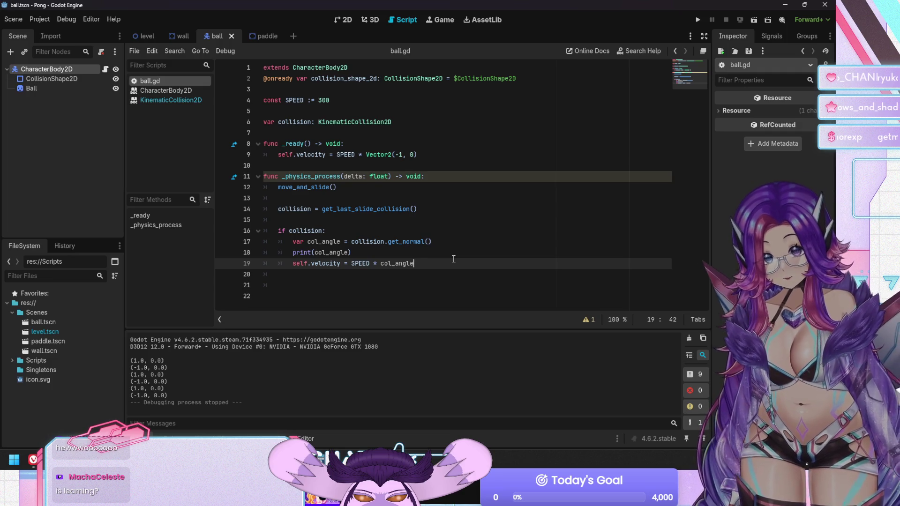
pyautogui.press('F5')
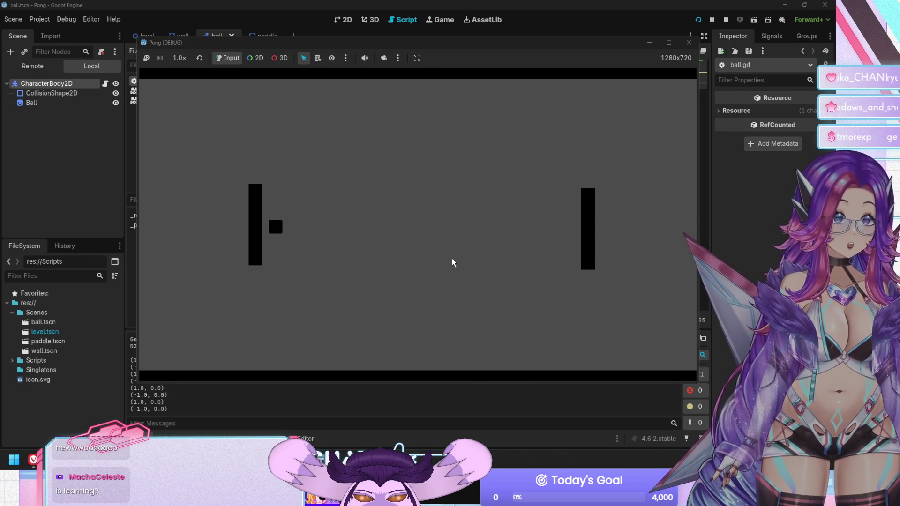
pyautogui.press('F8')
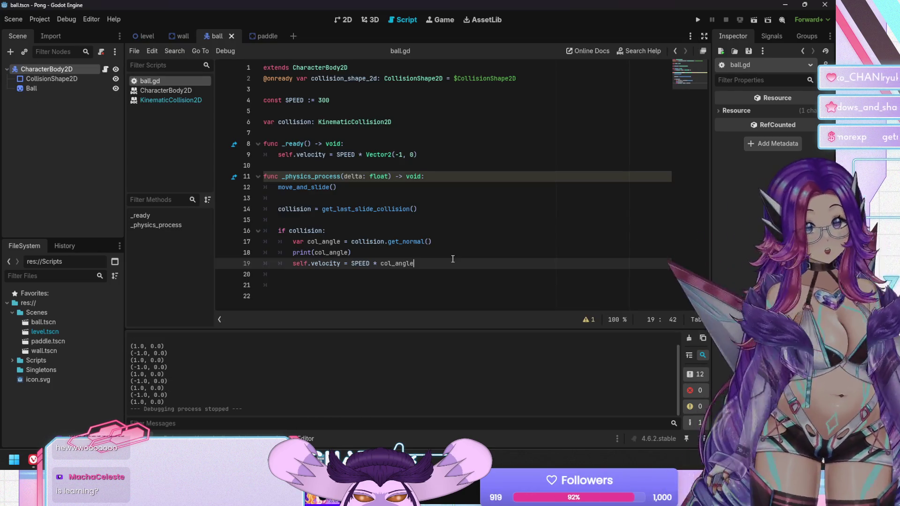
# Insert a blank line after extends CharacterBody2D in ball.gd, then switch to the level scene
pyautogui.click(444, 255)
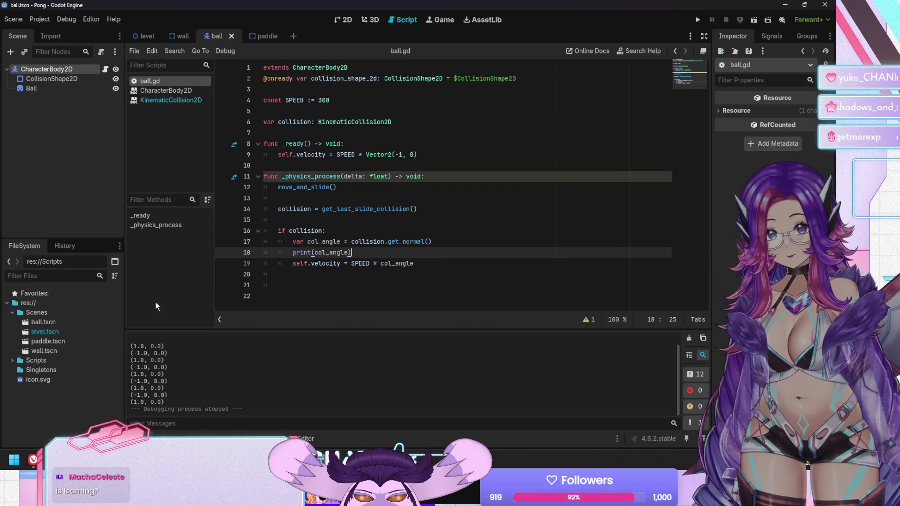
pyautogui.click(342, 79)
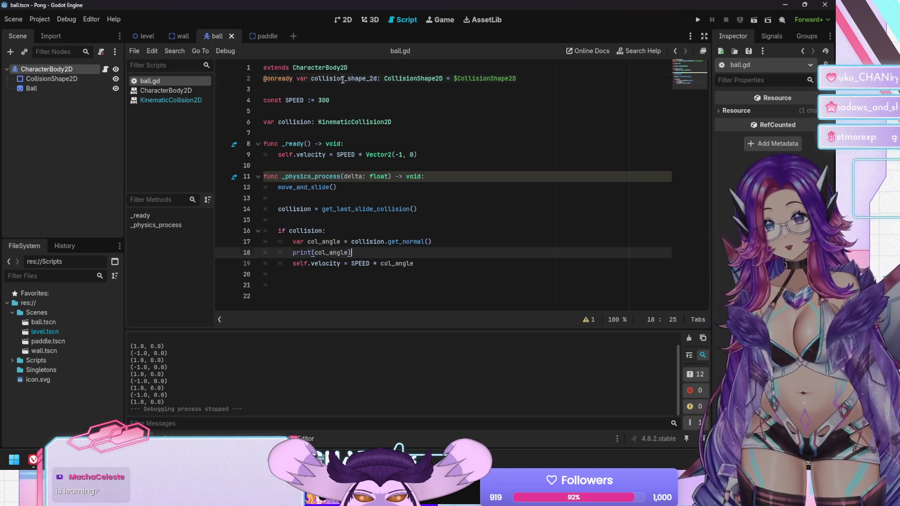
pyautogui.click(365, 70)
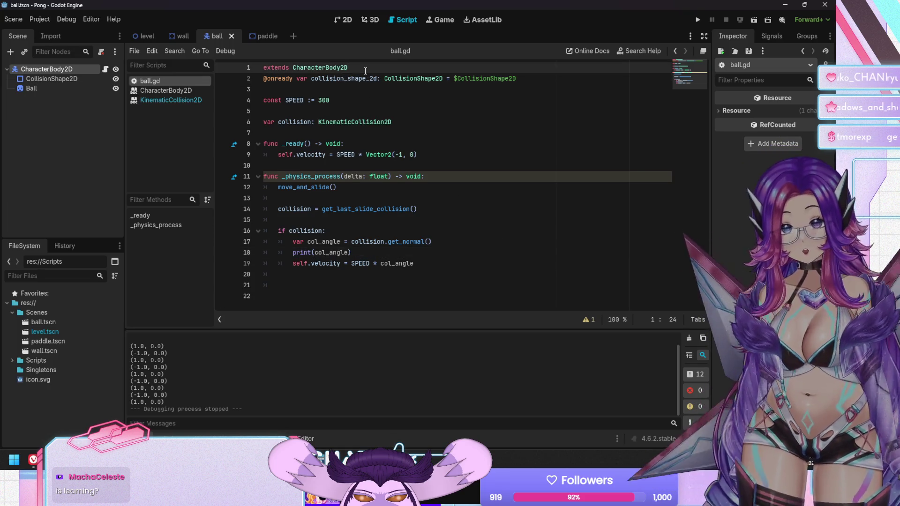
pyautogui.press('Return')
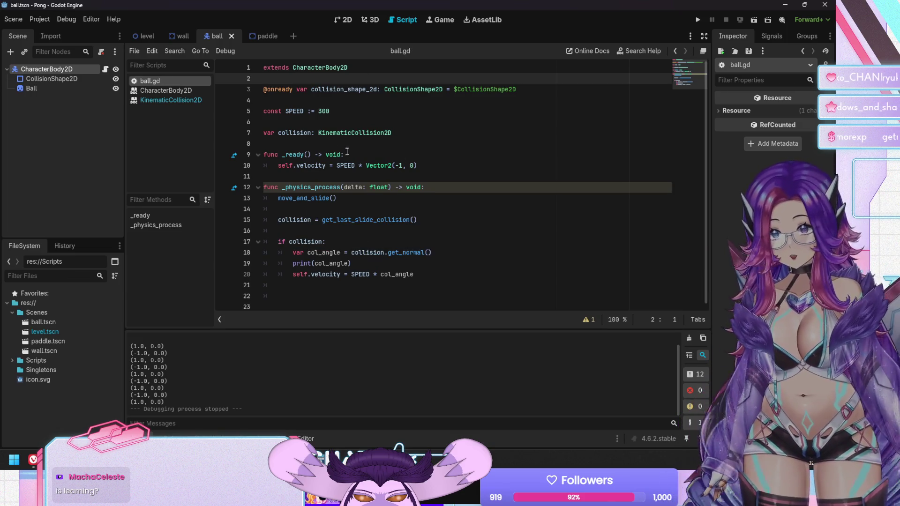
pyautogui.click(348, 148)
pyautogui.click(448, 158)
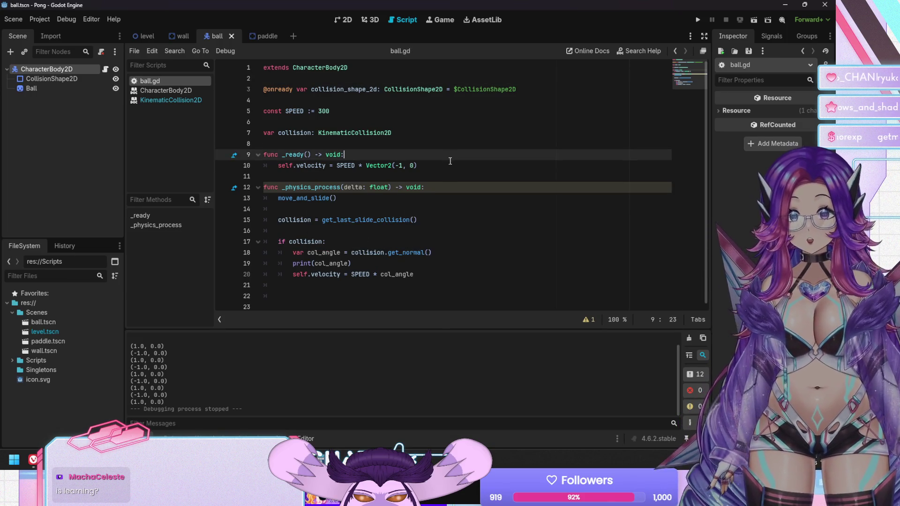
pyautogui.click(450, 164)
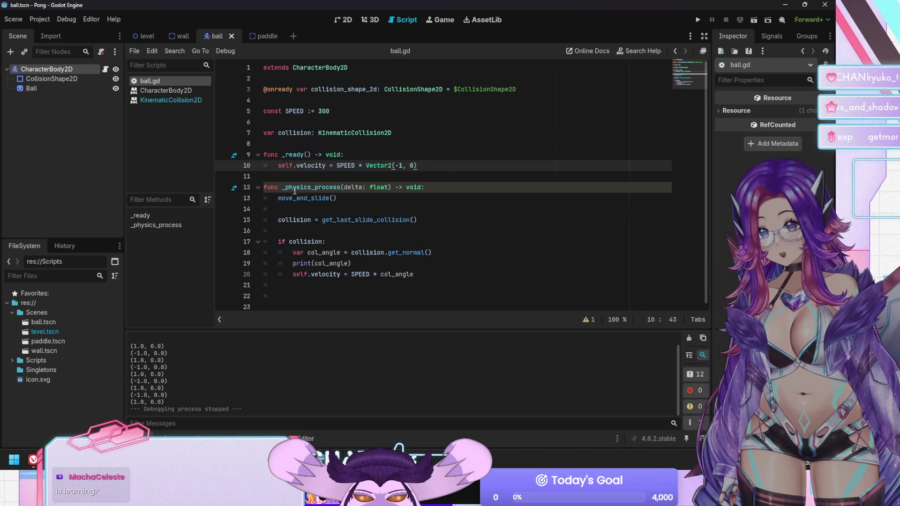
pyautogui.click(136, 37)
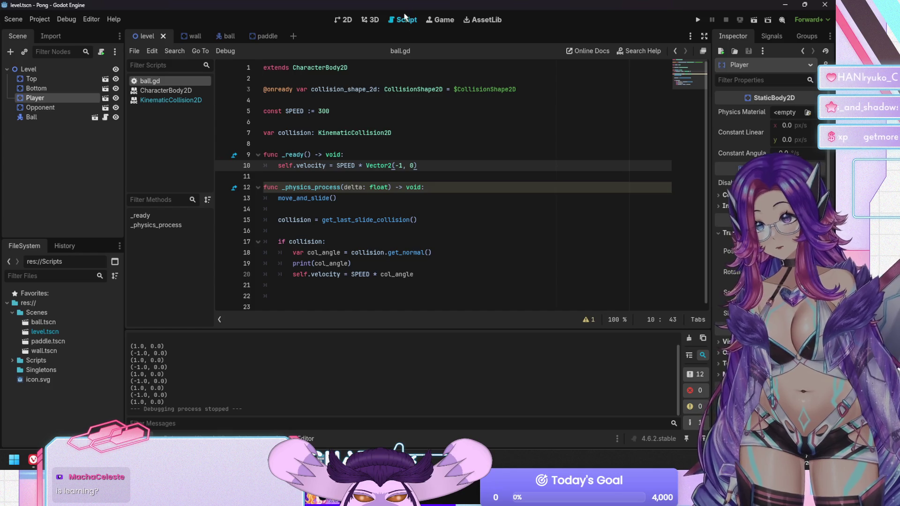
# In the 2D view, pan the level to frame both paddles, the ball and the walls
pyautogui.click(346, 20)
pyautogui.rightClick(71, 98)
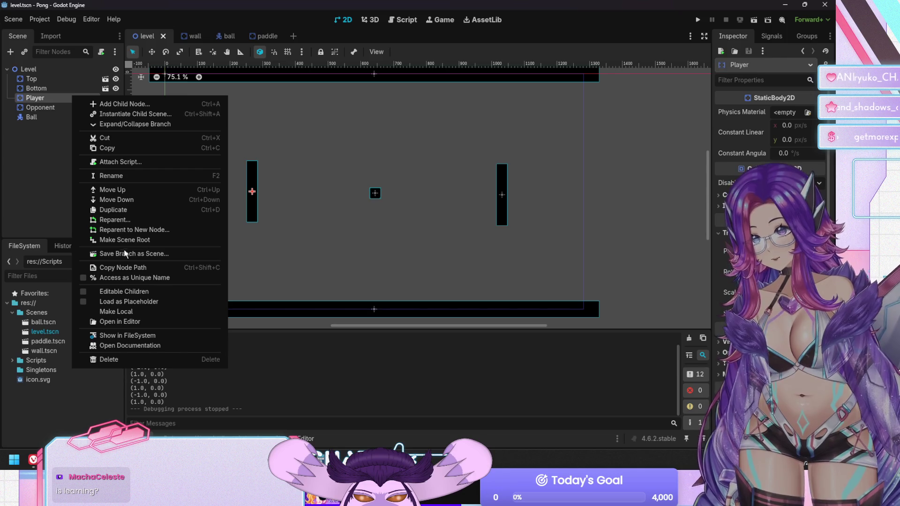
pyautogui.click(29, 193)
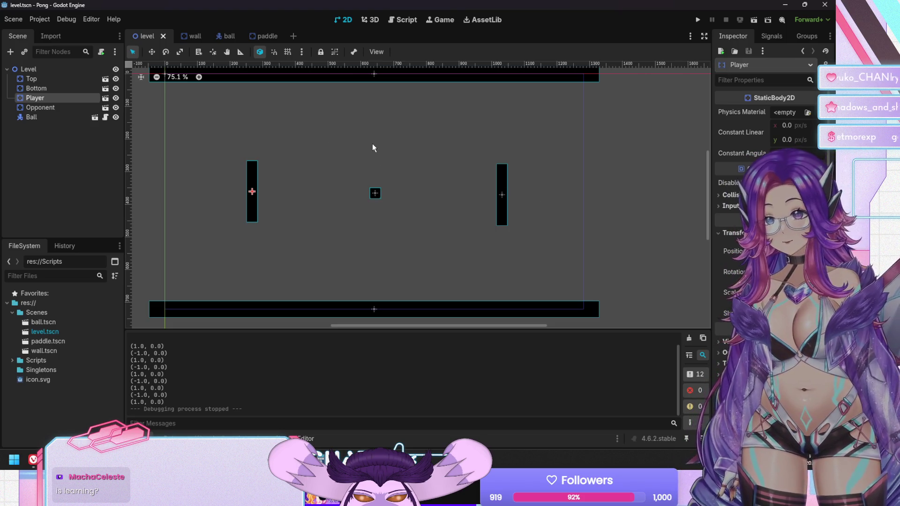
pyautogui.moveTo(372, 147)
pyautogui.mouseDown()
pyautogui.moveTo(454, 173)
pyautogui.moveTo(481, 155)
pyautogui.moveTo(408, 171)
pyautogui.moveTo(388, 154)
pyautogui.moveTo(480, 128)
pyautogui.moveTo(480, 142)
pyautogui.moveTo(386, 176)
pyautogui.mouseUp()
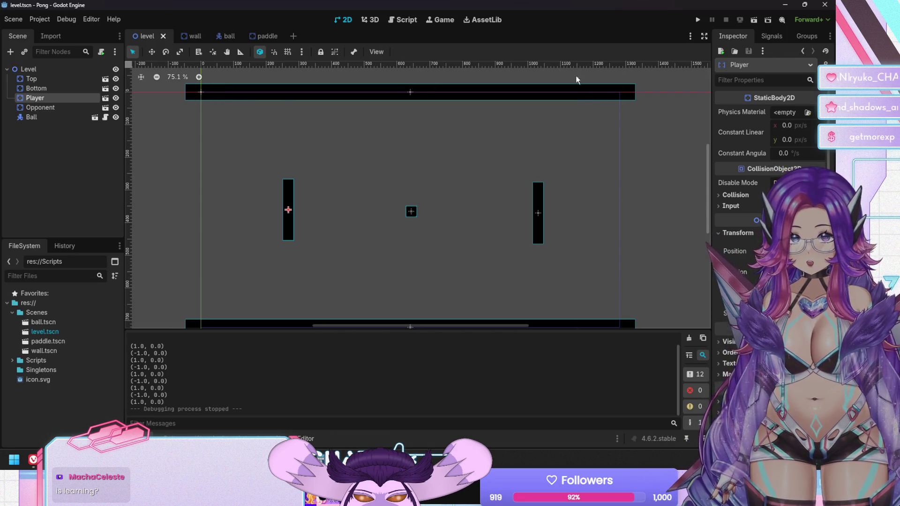
pyautogui.moveTo(306, 122)
pyautogui.mouseDown()
pyautogui.moveTo(460, 184)
pyautogui.moveTo(173, 183)
pyautogui.moveTo(665, 213)
pyautogui.moveTo(479, 212)
pyautogui.moveTo(479, 198)
pyautogui.mouseUp()
pyautogui.moveTo(577, 243); pyautogui.dragTo(502, 217)
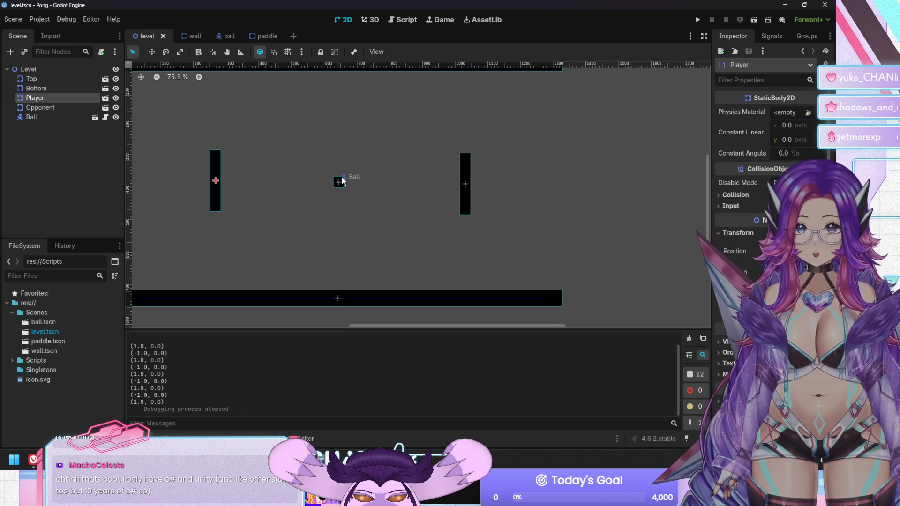
pyautogui.moveTo(359, 221); pyautogui.dragTo(450, 241)
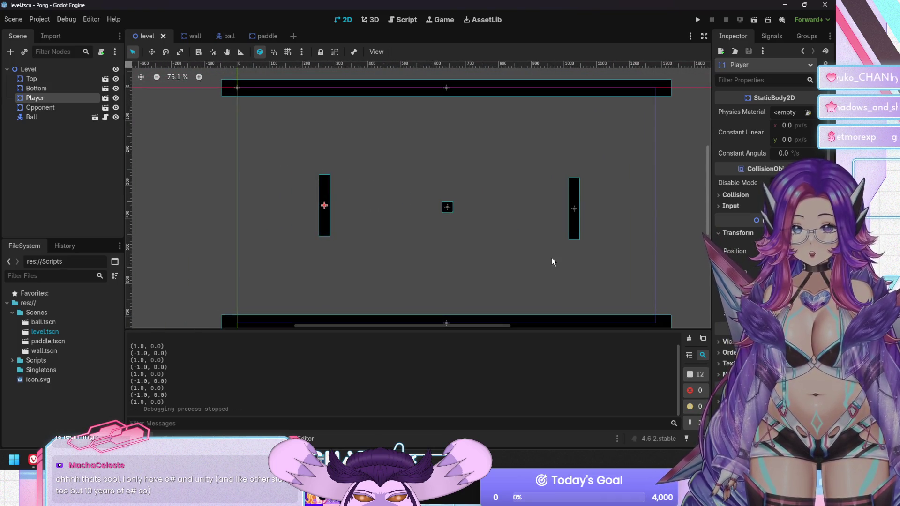
pyautogui.moveTo(563, 257)
pyautogui.mouseDown()
pyautogui.moveTo(494, 233)
pyautogui.moveTo(488, 215)
pyautogui.moveTo(469, 264)
pyautogui.moveTo(485, 251)
pyautogui.moveTo(401, 233)
pyautogui.mouseUp()
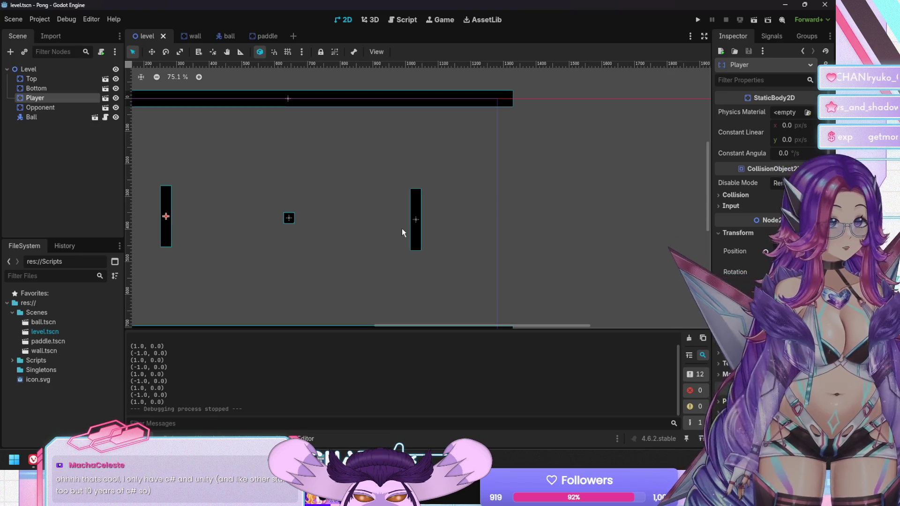
pyautogui.moveTo(403, 216); pyautogui.dragTo(500, 179)
pyautogui.moveTo(428, 179)
pyautogui.mouseDown()
pyautogui.moveTo(458, 198)
pyautogui.moveTo(442, 183)
pyautogui.moveTo(460, 188)
pyautogui.moveTo(446, 187)
pyautogui.mouseUp()
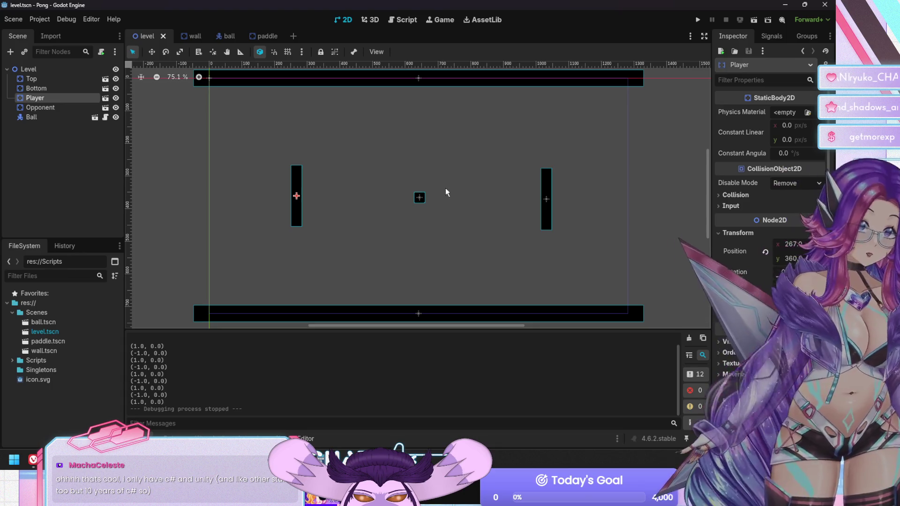
pyautogui.click(80, 165)
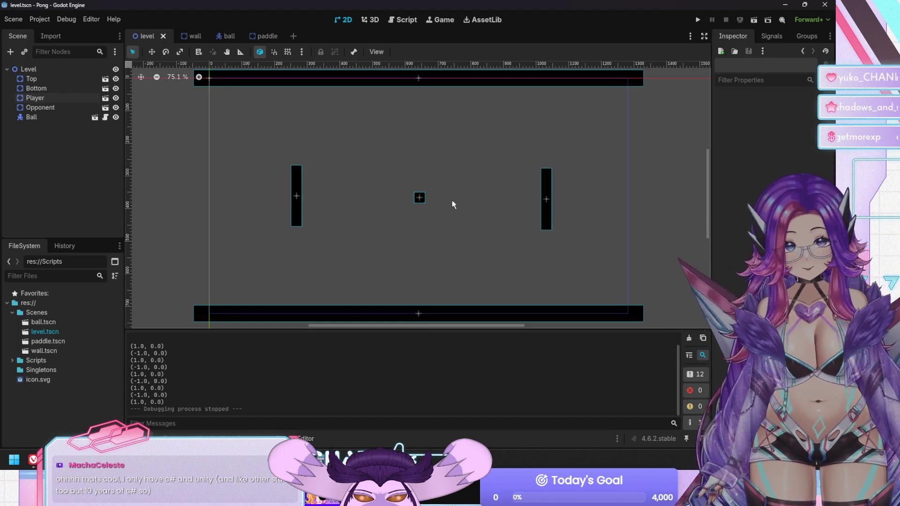
pyautogui.click(264, 37)
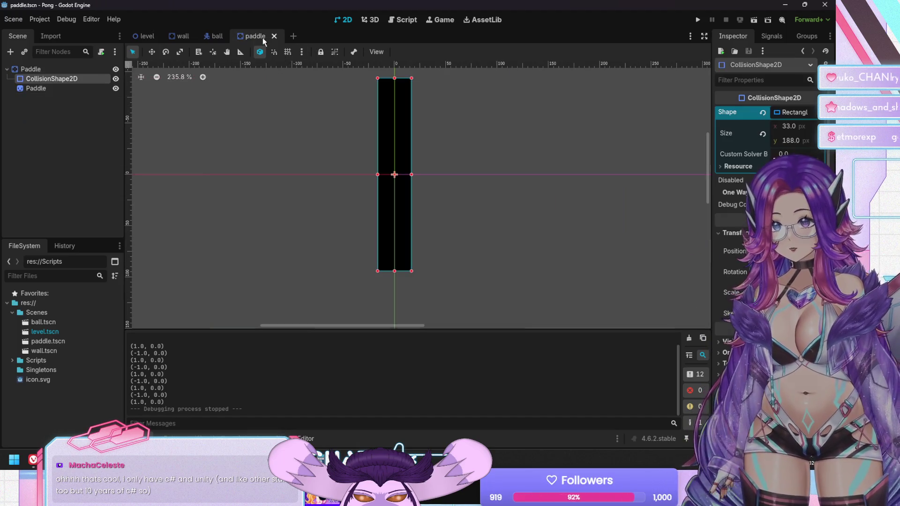
# Select the Player paddle node in the level and begin attaching a new script to it
pyautogui.click(129, 37)
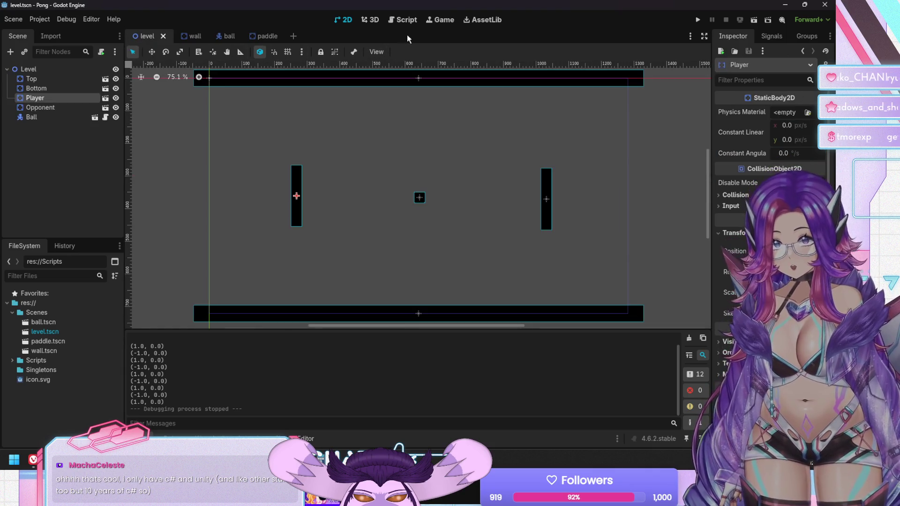
pyautogui.click(404, 21)
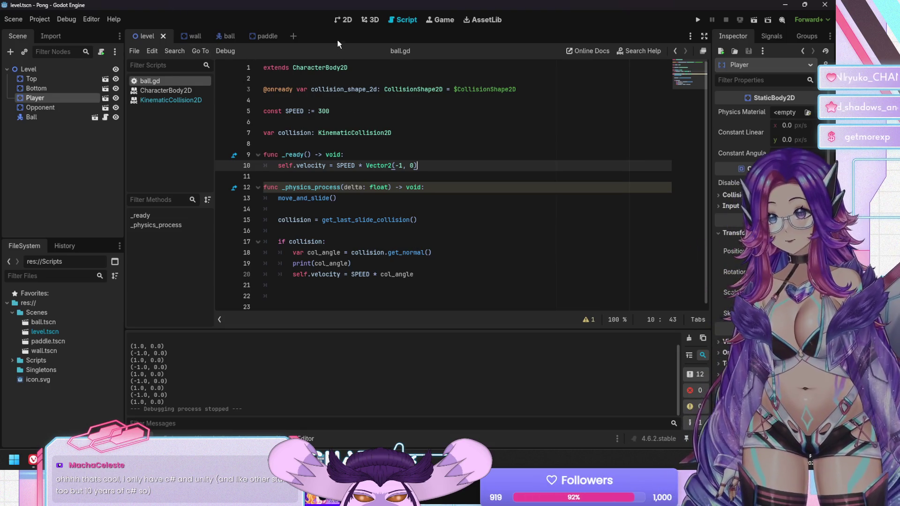
pyautogui.click(342, 20)
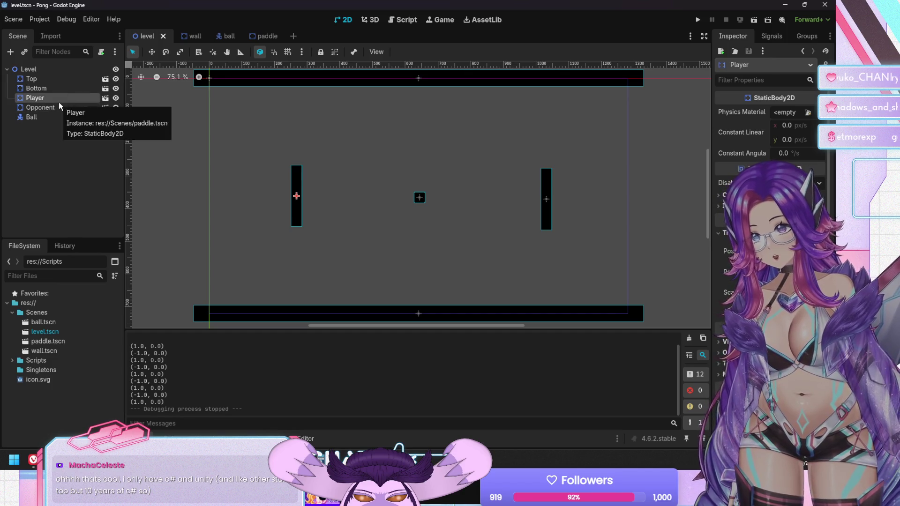
pyautogui.click(101, 53)
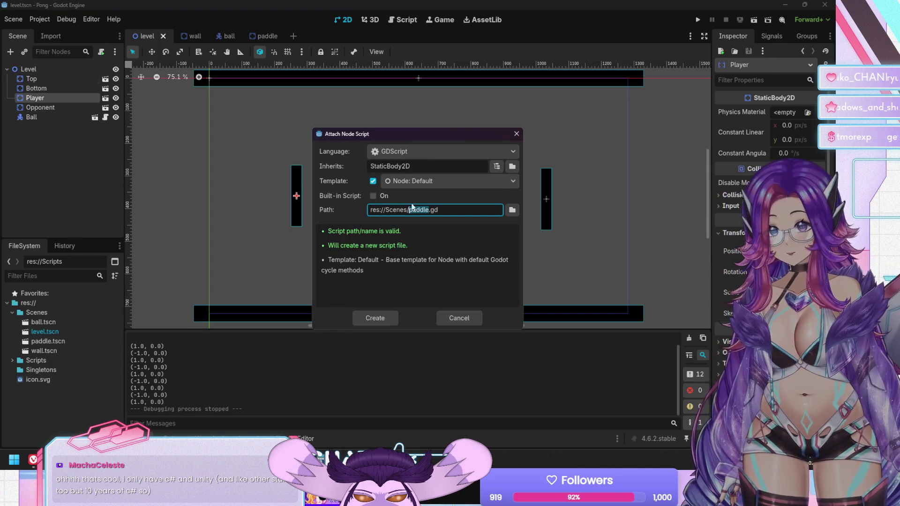
# Change the script path to res://Scripts/player.gd and create the script
pyautogui.moveTo(393, 210); pyautogui.dragTo(408, 210)
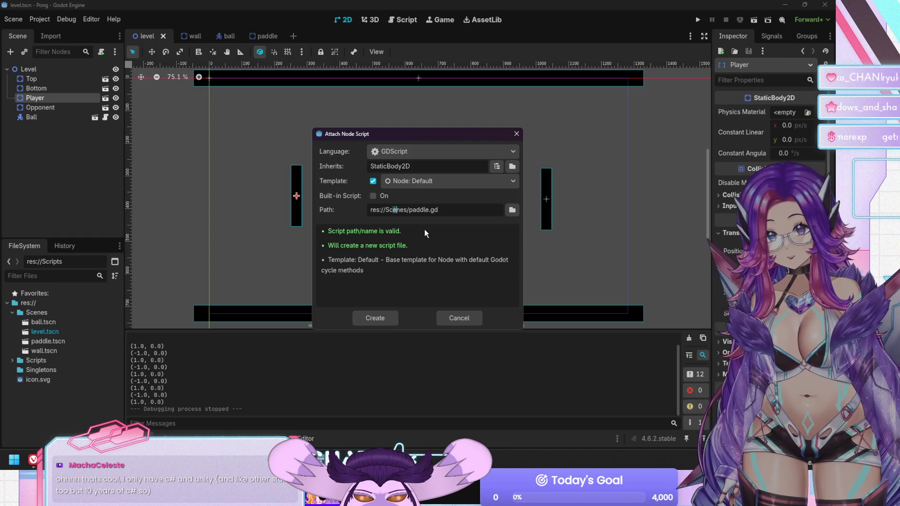
pyautogui.write('ripts')
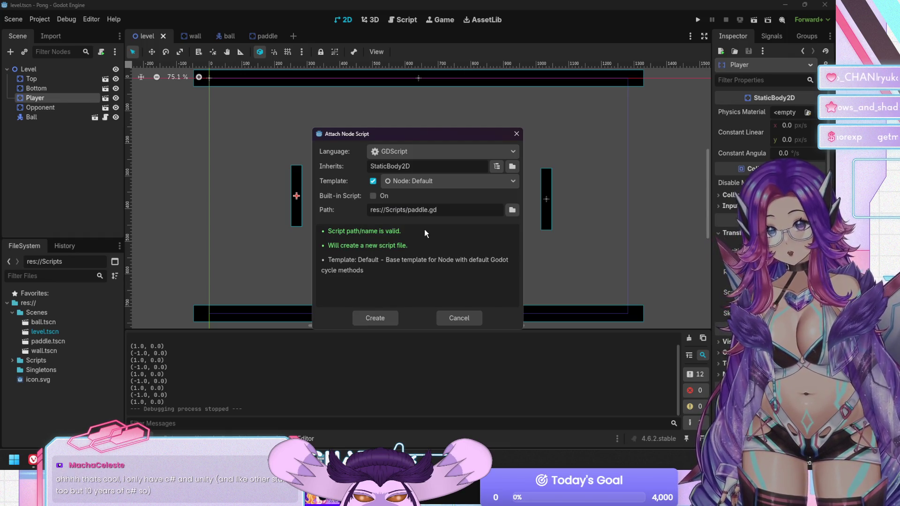
pyautogui.doubleClick(413, 209)
pyautogui.write('player')
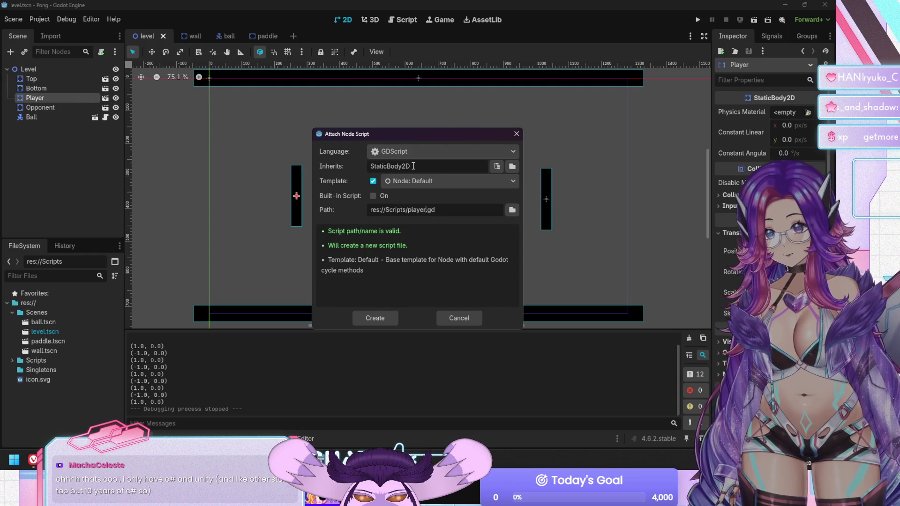
pyautogui.click(375, 318)
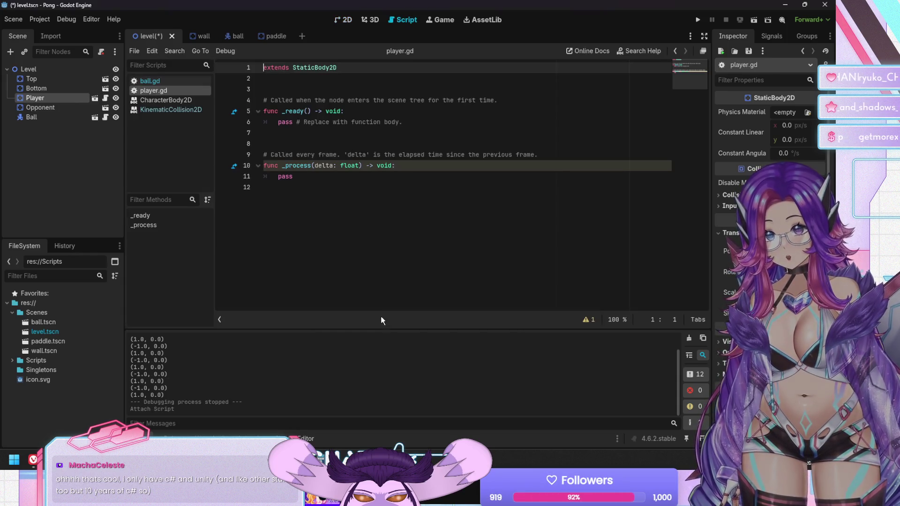
# Add const SPEED := 200 below the extends StaticBody2D line and save
pyautogui.click(365, 116)
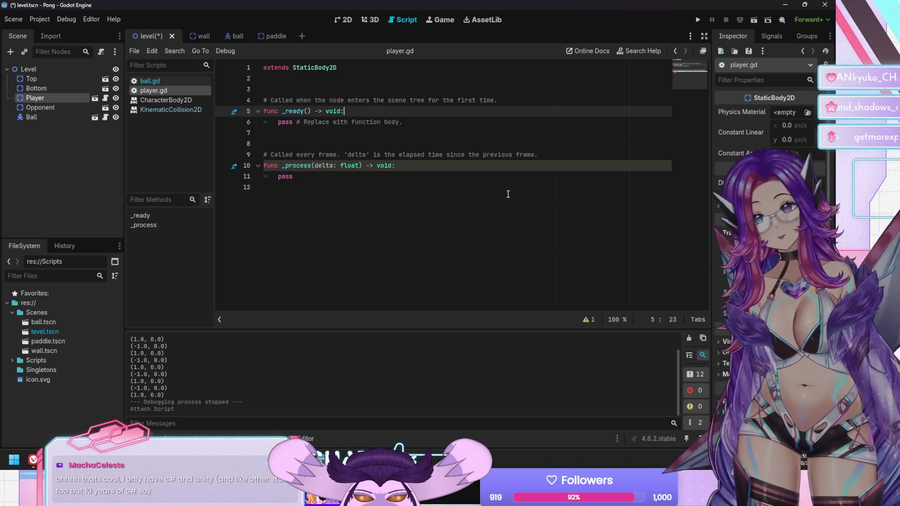
pyautogui.press('Down')
pyautogui.press('Down')
pyautogui.press('Down')
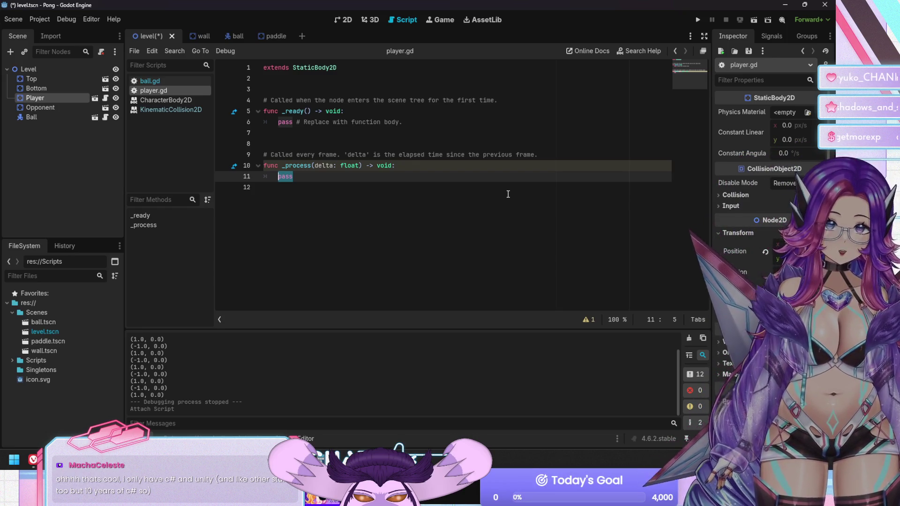
pyautogui.click(288, 69)
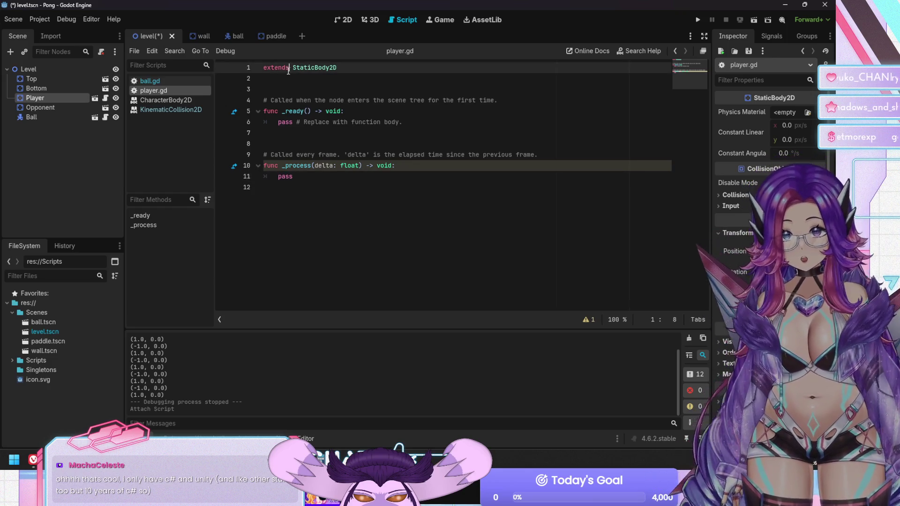
pyautogui.press('Down')
pyautogui.press('Return')
pyautogui.press('Return')
pyautogui.press('BackSpace')
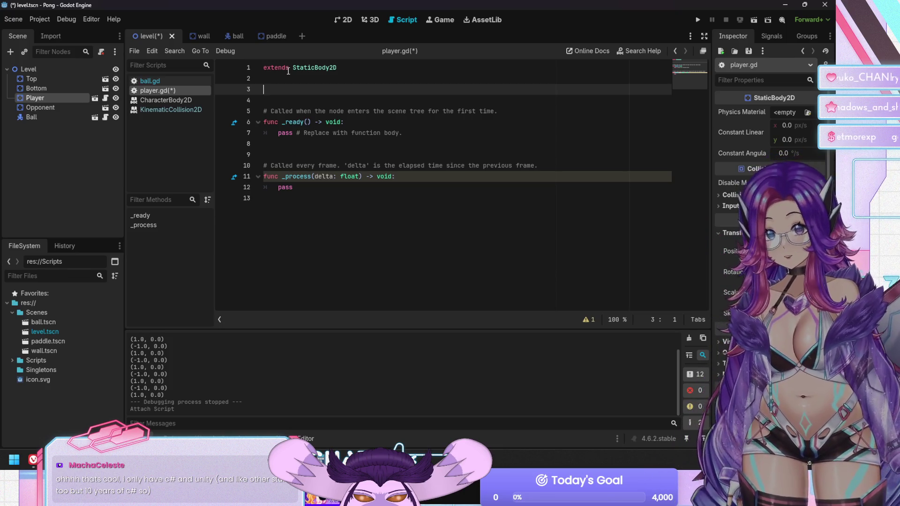
pyautogui.write('const ')
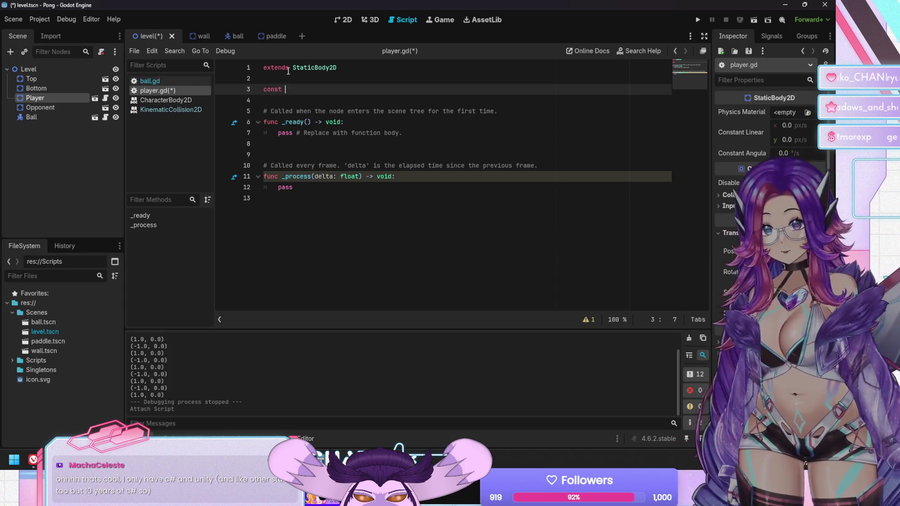
pyautogui.write('SPEED ')
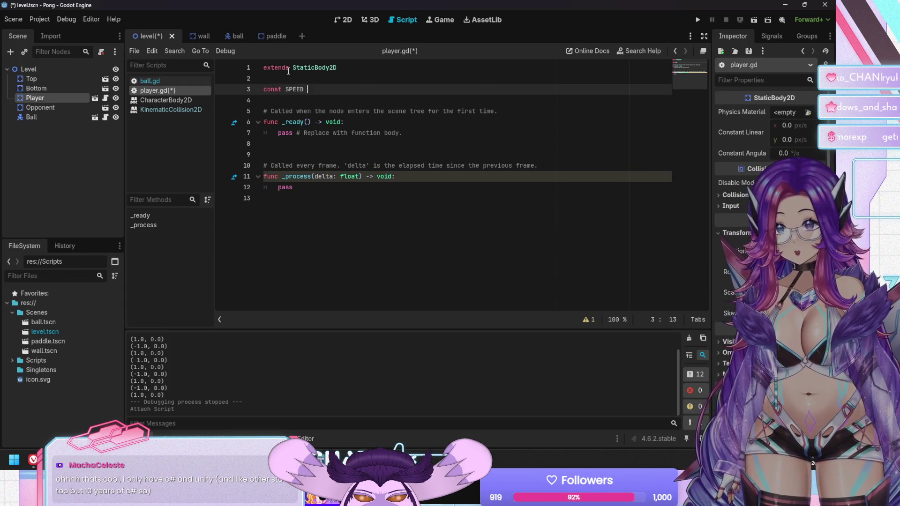
pyautogui.write(':= ')
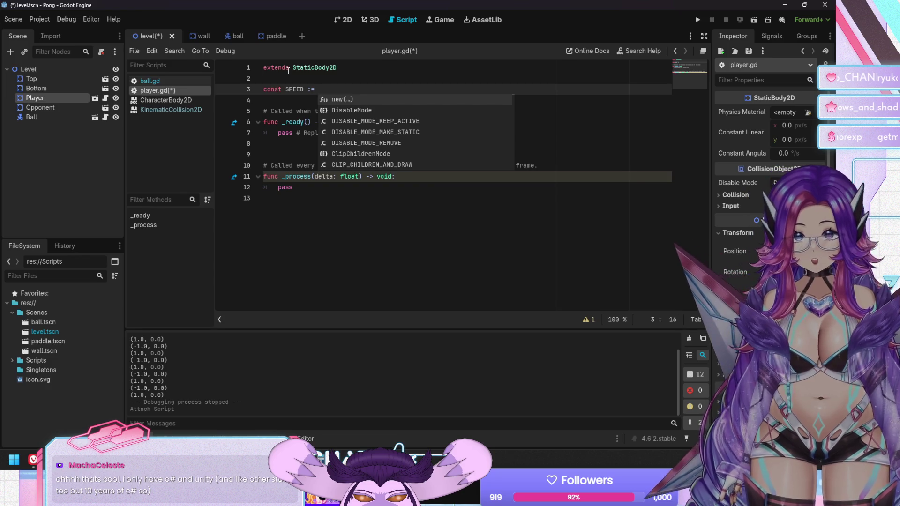
pyautogui.write('200')
pyautogui.press('Down')
pyautogui.press('Down')
pyautogui.press('Down')
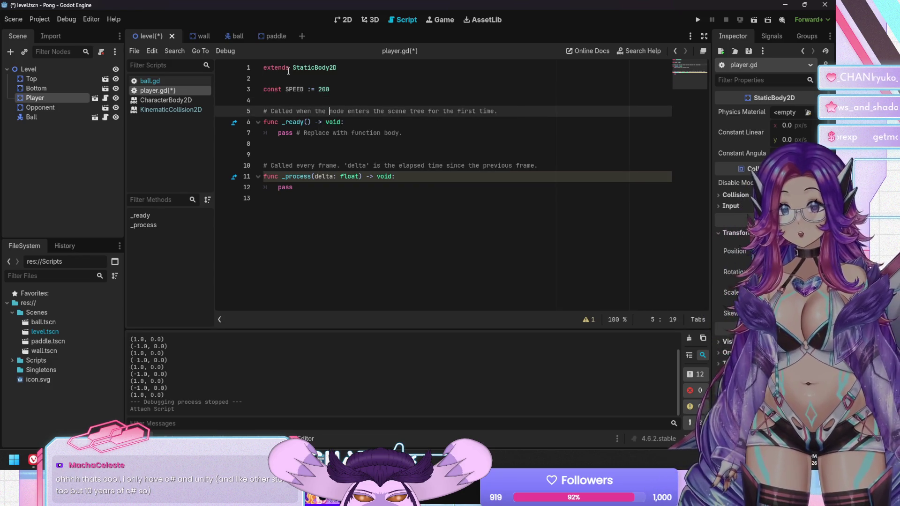
pyautogui.press('Down')
pyautogui.press('Down')
pyautogui.press('Down')
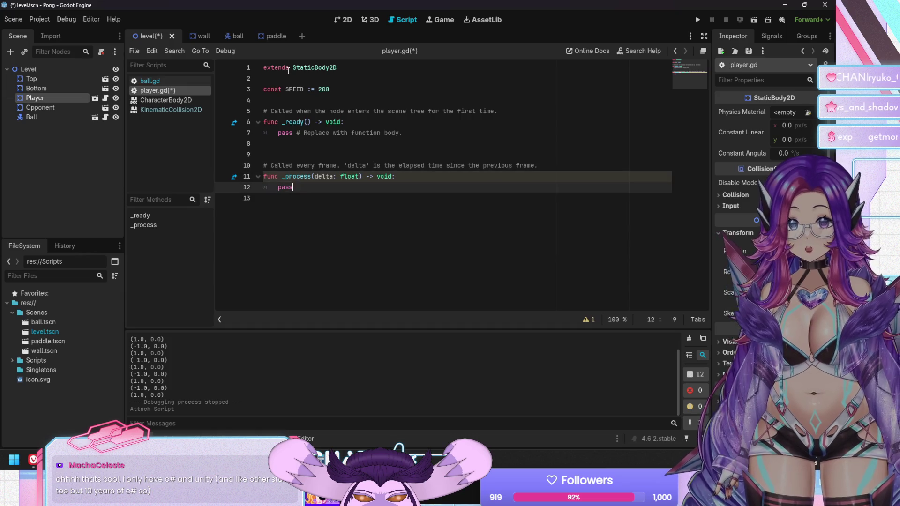
pyautogui.hotkey('ctrl', 's')
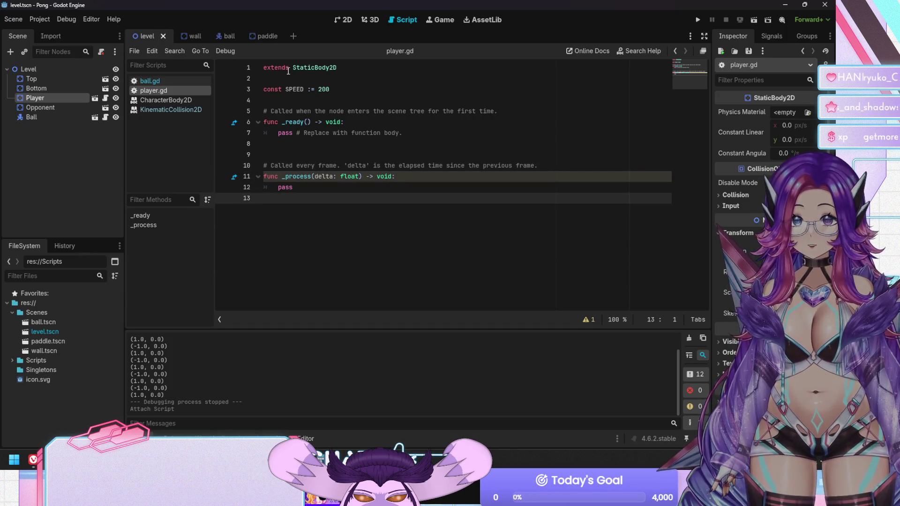
pyautogui.press('Up')
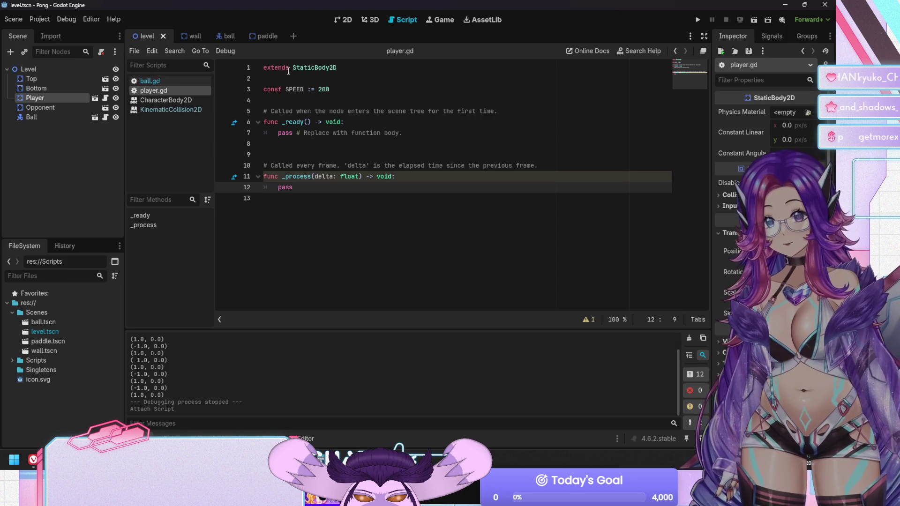
# Select the pass statement in player.gd's _process function
pyautogui.press('Up')
pyautogui.press('Up')
pyautogui.press('Up')
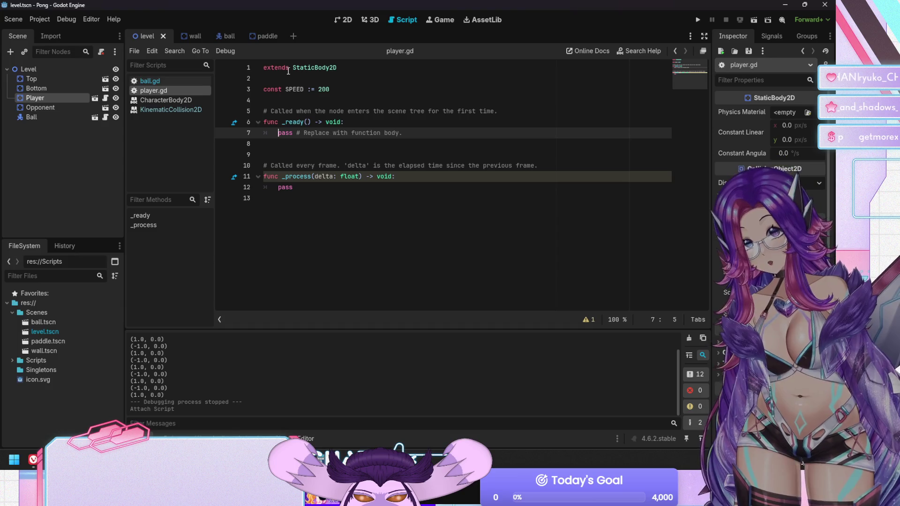
pyautogui.click(337, 23)
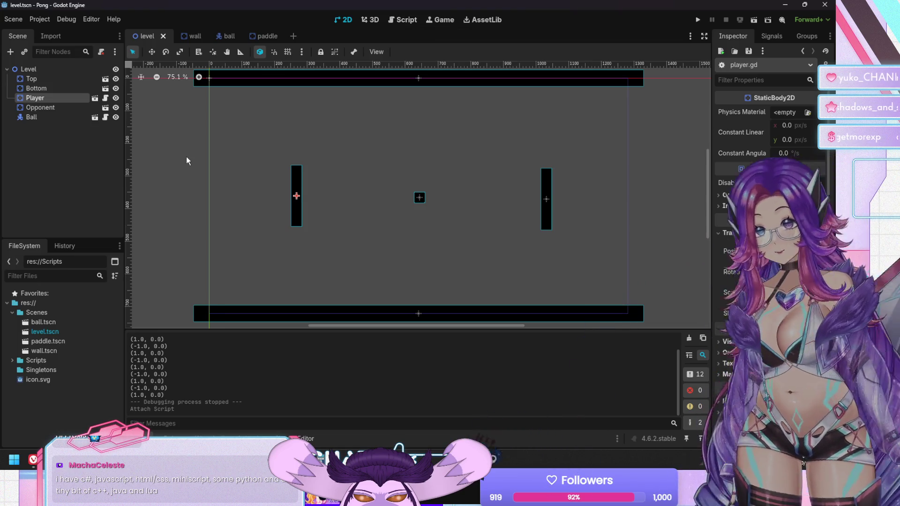
pyautogui.click(401, 20)
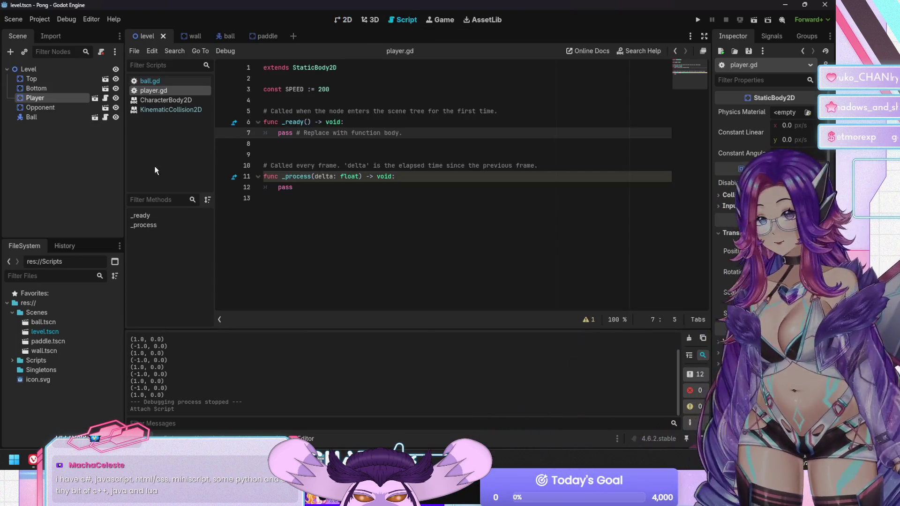
pyautogui.click(307, 145)
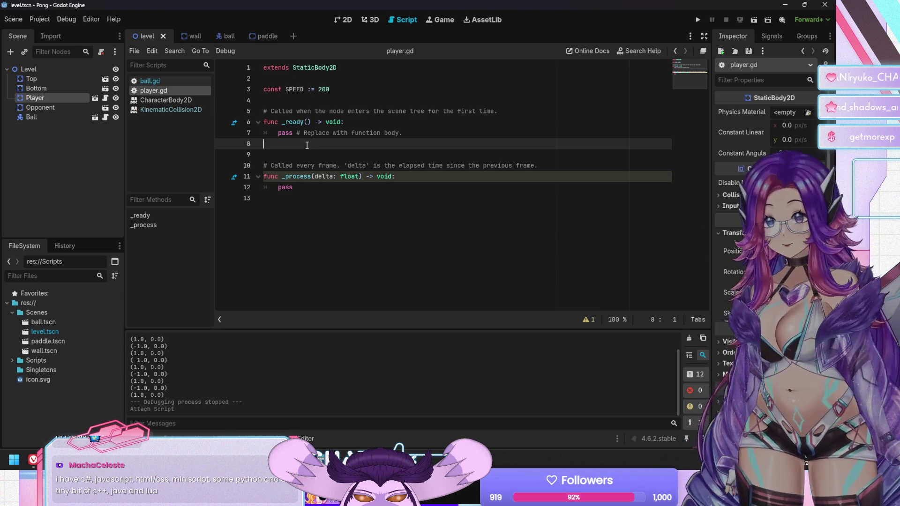
pyautogui.press('Down')
pyautogui.press('Down')
pyautogui.press('Down')
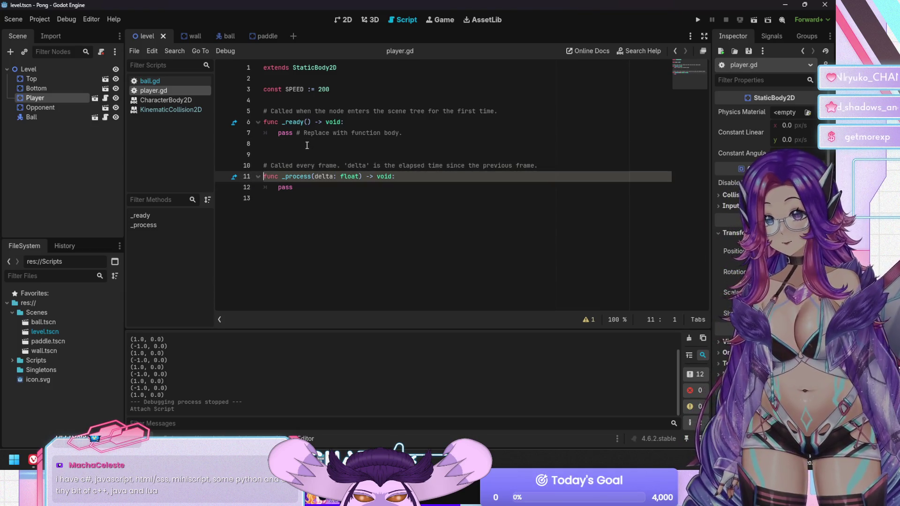
pyautogui.hotkey('shift', 'End')
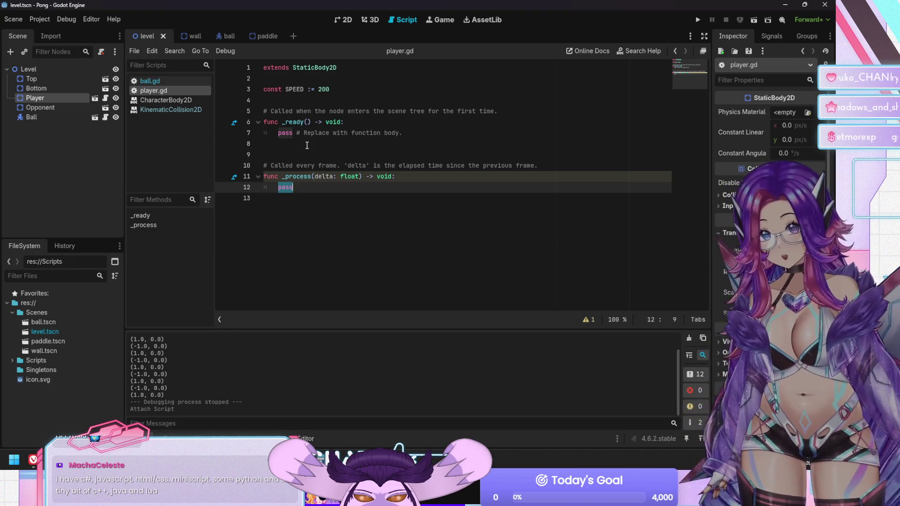
pyautogui.click(39, 19)
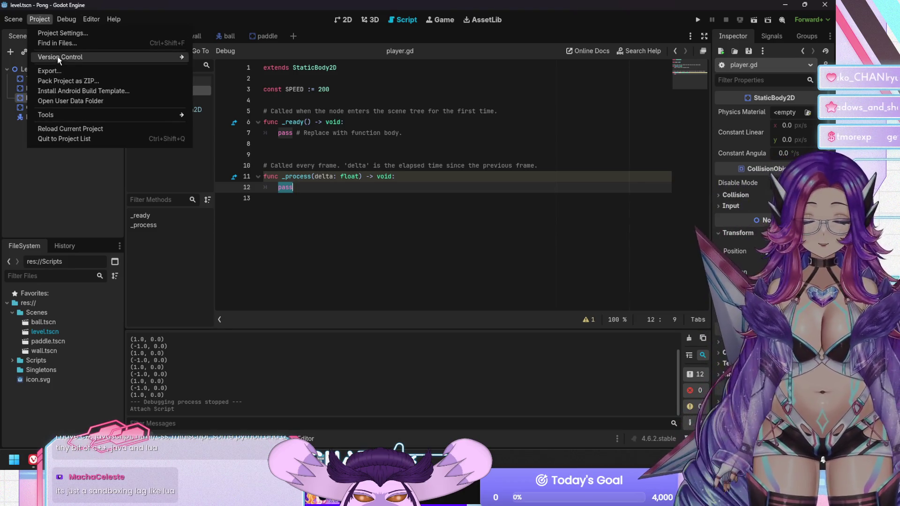
# In Project Settings' Input Map, add Up and Down actions with Up listed first
pyautogui.click(70, 32)
pyautogui.click(214, 93)
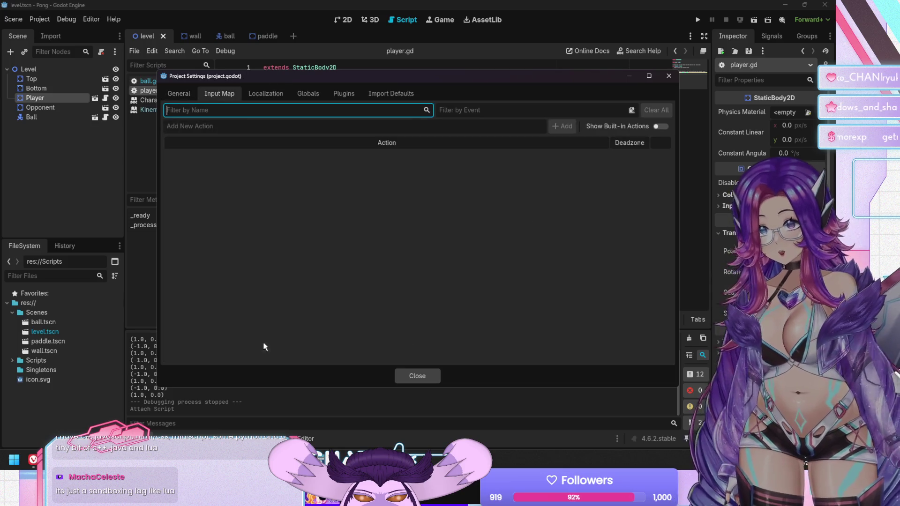
pyautogui.click(340, 173)
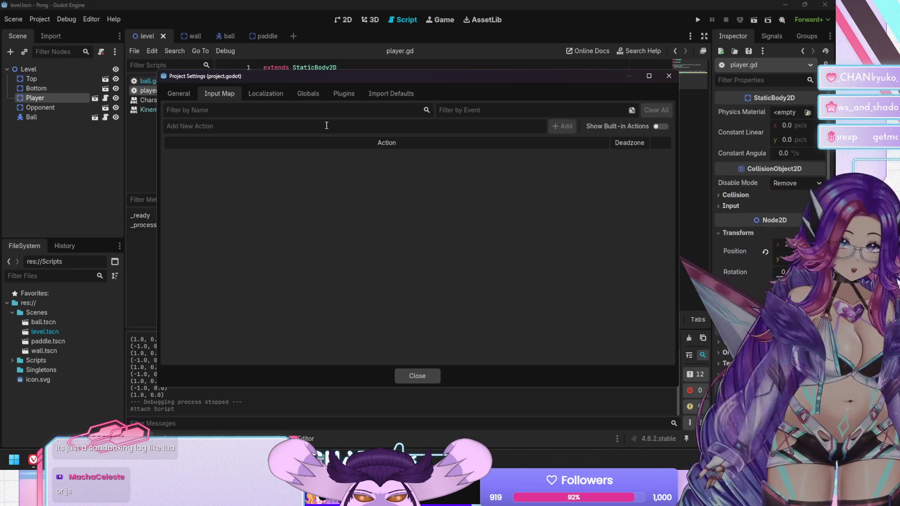
pyautogui.write('Up')
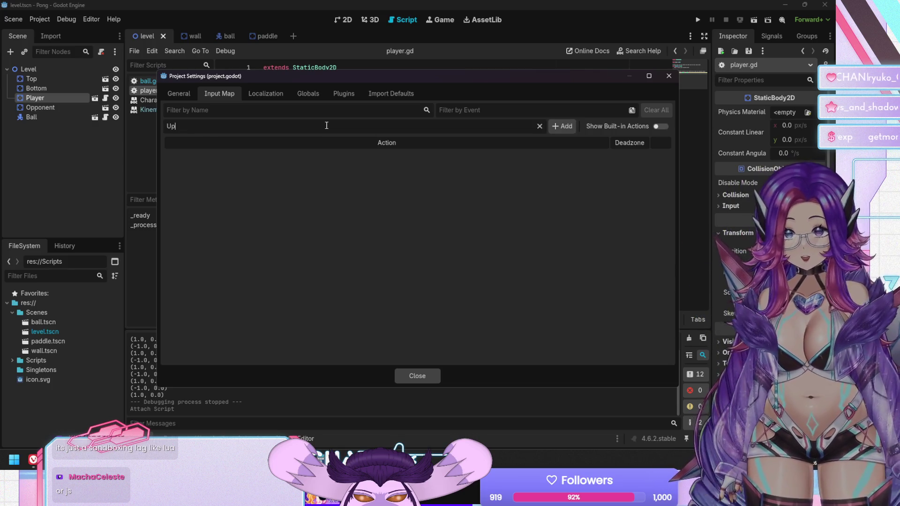
pyautogui.click(560, 127)
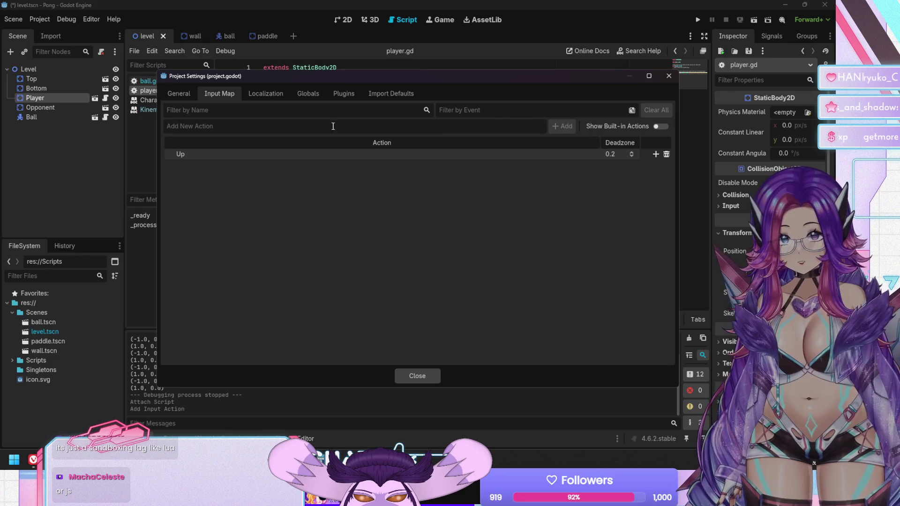
pyautogui.write('Down')
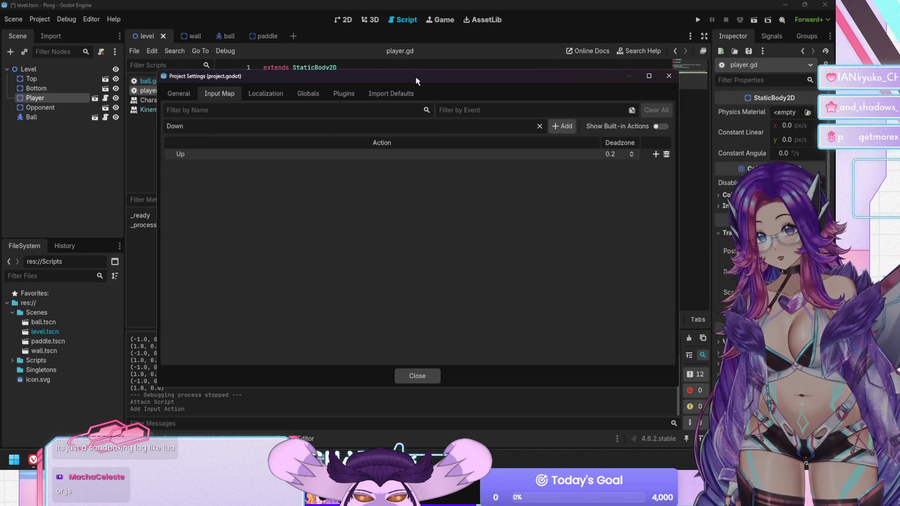
pyautogui.press('Return')
pyautogui.moveTo(412, 158); pyautogui.dragTo(413, 153)
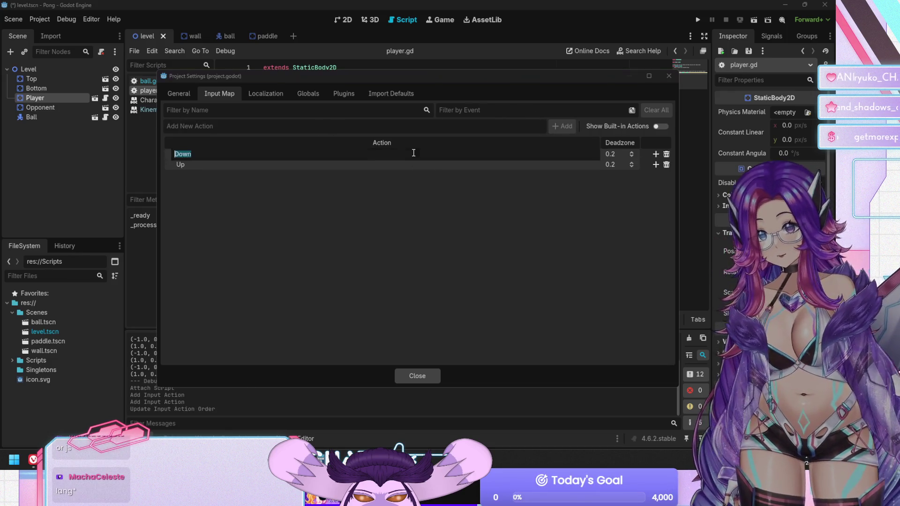
pyautogui.moveTo(583, 158); pyautogui.dragTo(572, 170)
# Bind W and the up arrow to Up, S and the down arrow to Down, then close
pyautogui.click(655, 154)
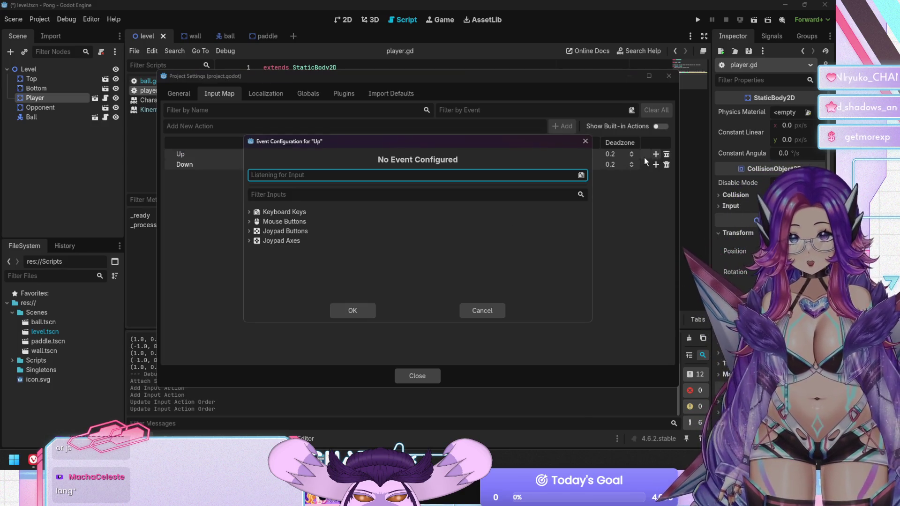
pyautogui.press('w')
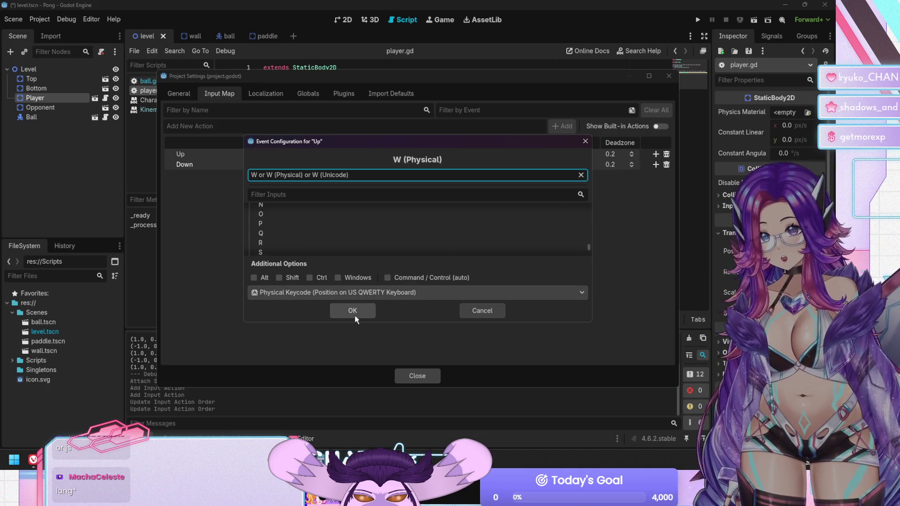
pyautogui.click(356, 311)
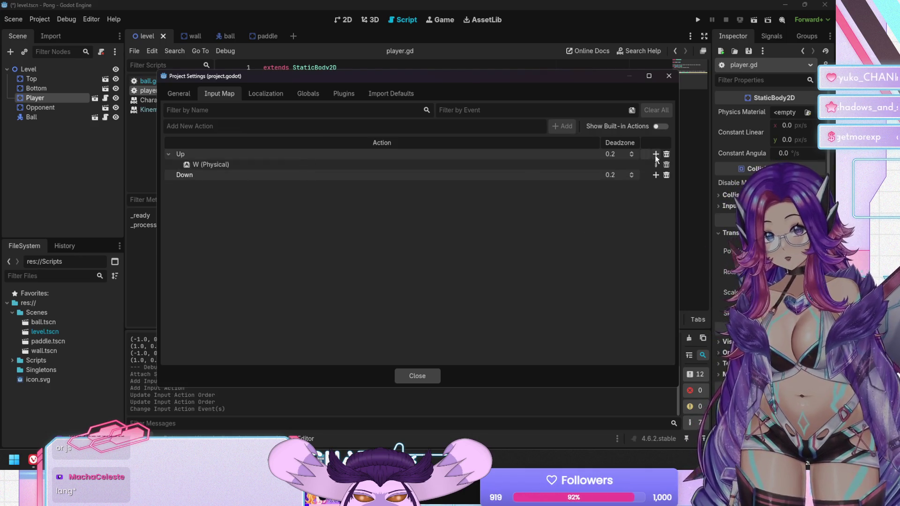
pyautogui.click(656, 154)
pyautogui.press('Up')
pyautogui.click(362, 317)
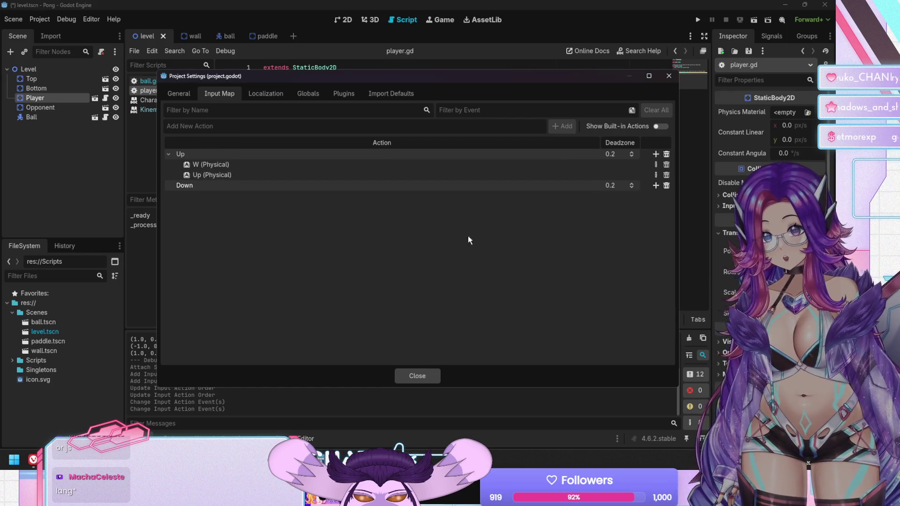
pyautogui.click(656, 186)
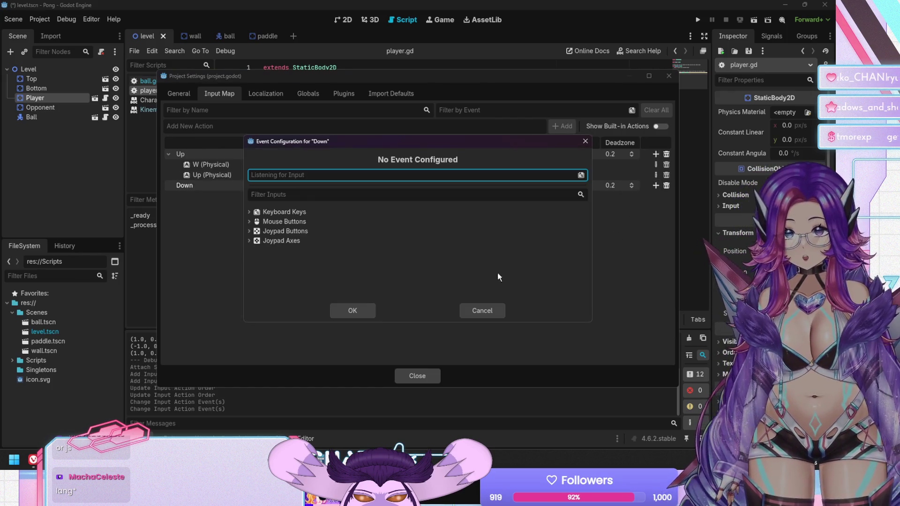
pyautogui.press('s')
pyautogui.click(351, 310)
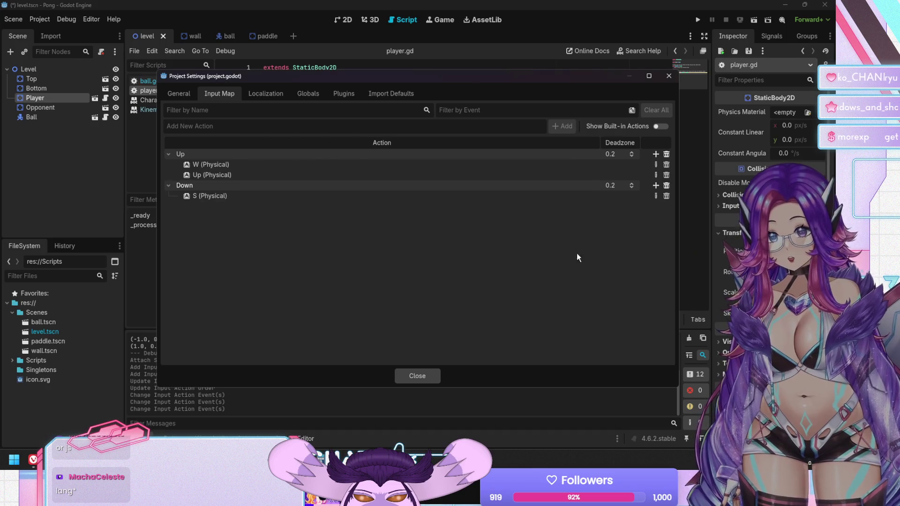
pyautogui.click(656, 184)
pyautogui.press('Down')
pyautogui.click(351, 311)
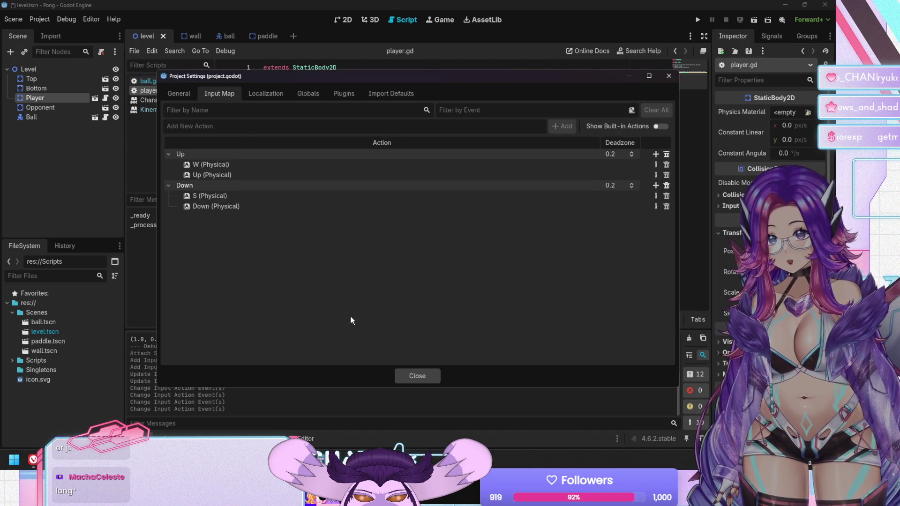
pyautogui.click(430, 378)
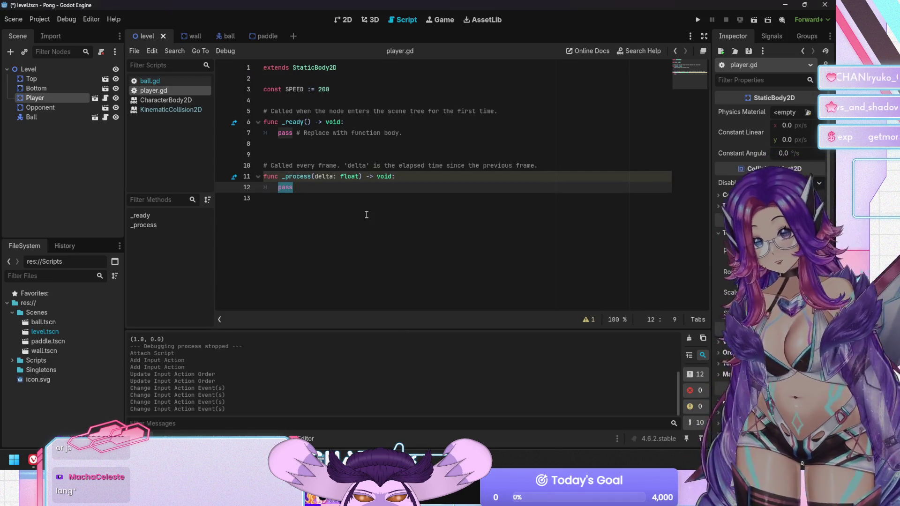
# Replace pass on line 12 with the beginning of an 'if input' statement
pyautogui.press('BackSpace')
pyautogui.write('if i')
pyautogui.scroll(-1, 366, 215)
pyautogui.scroll(1, 367, 215)
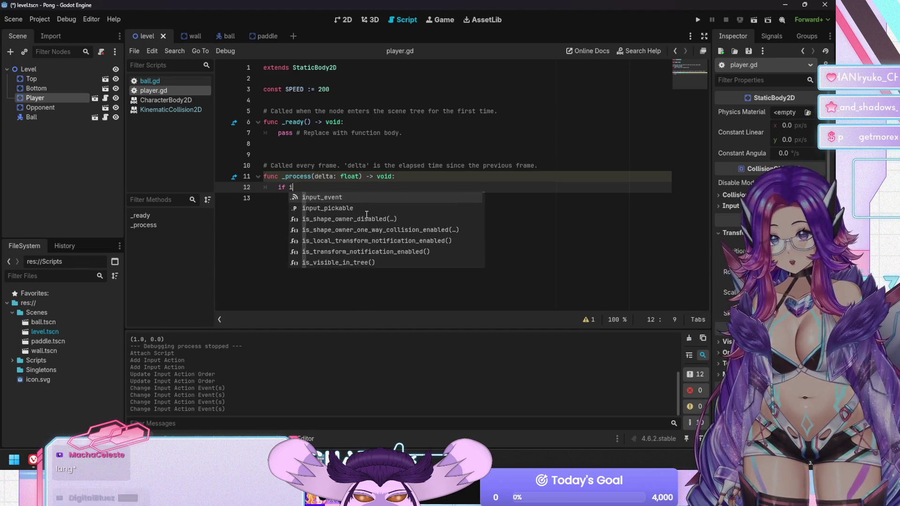
pyautogui.write('sinpu')
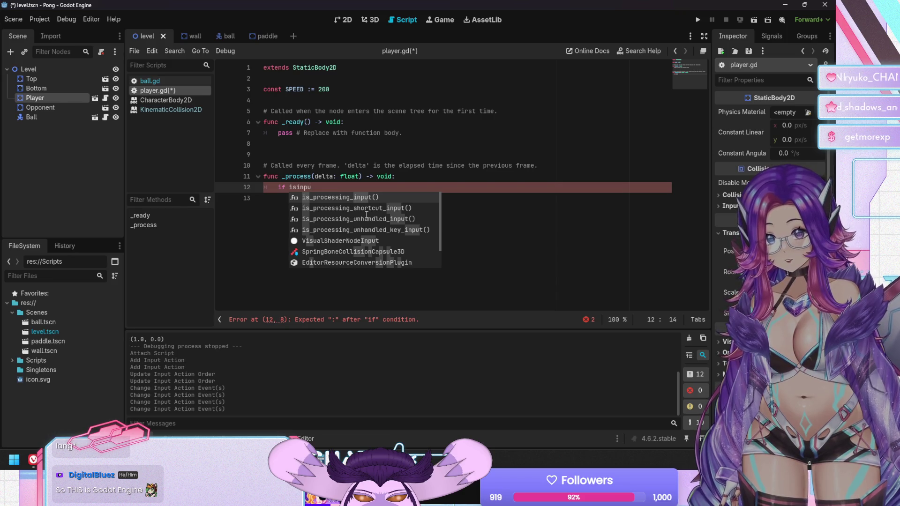
pyautogui.press('BackSpace')
pyautogui.press('BackSpace')
pyautogui.press('BackSpace')
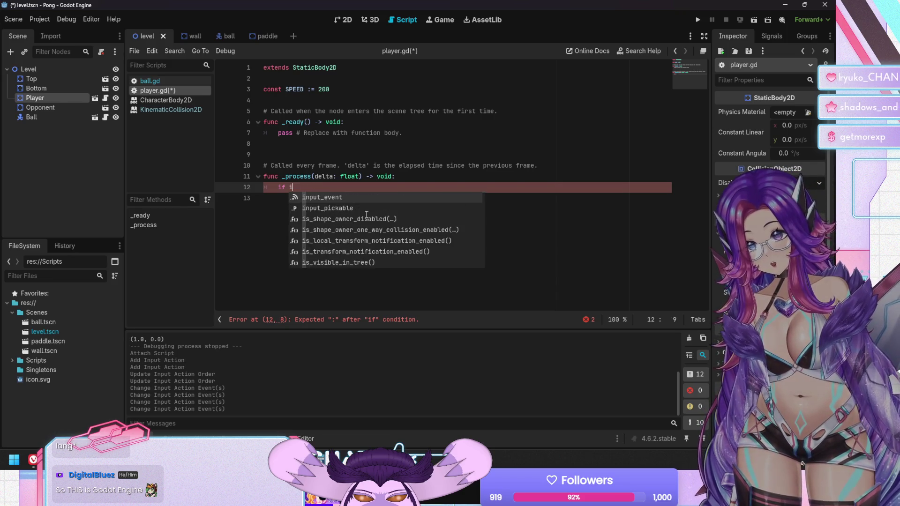
pyautogui.write('nput')
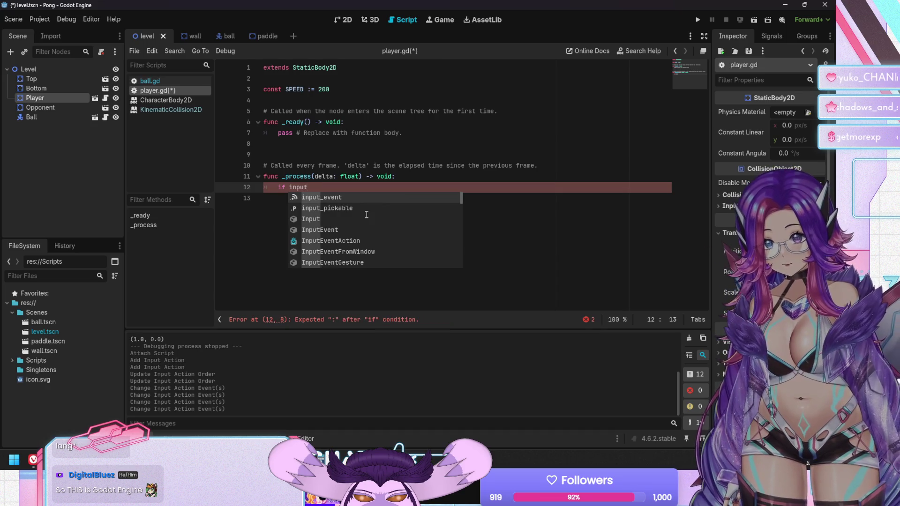
pyautogui.scroll(-10, 367, 215)
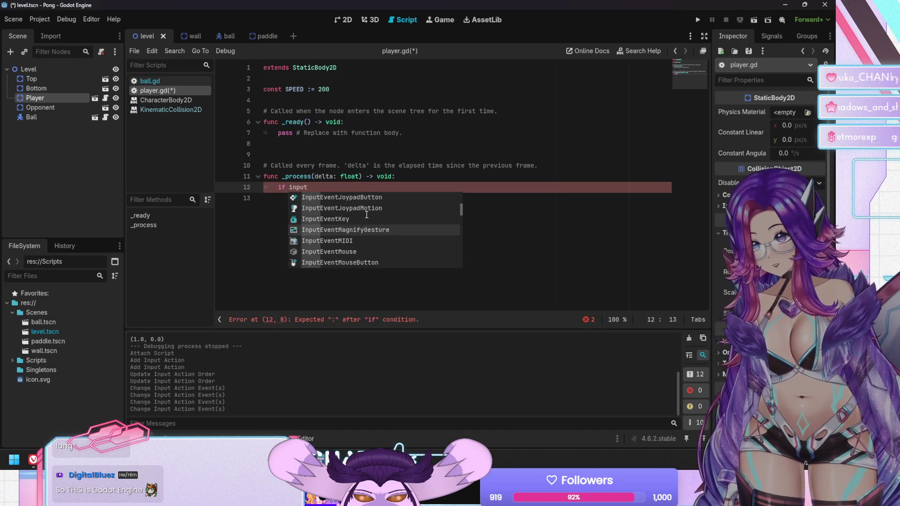
pyautogui.scroll(-5, 366, 215)
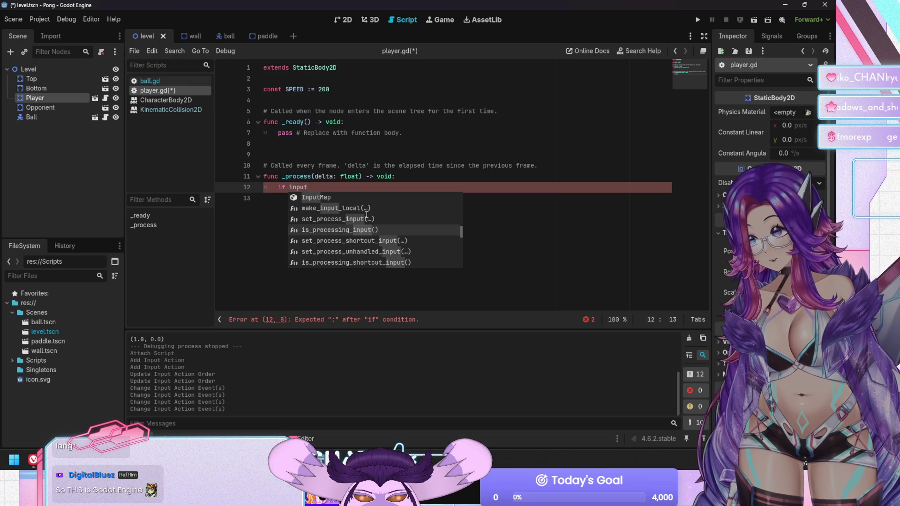
pyautogui.scroll(-1, 366, 215)
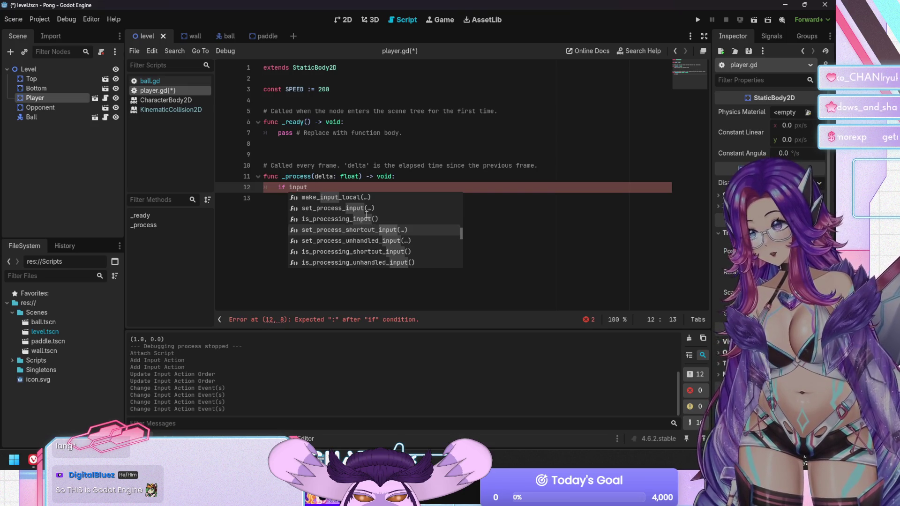
pyautogui.scroll(-6, 367, 215)
pyautogui.scroll(-10, 365, 214)
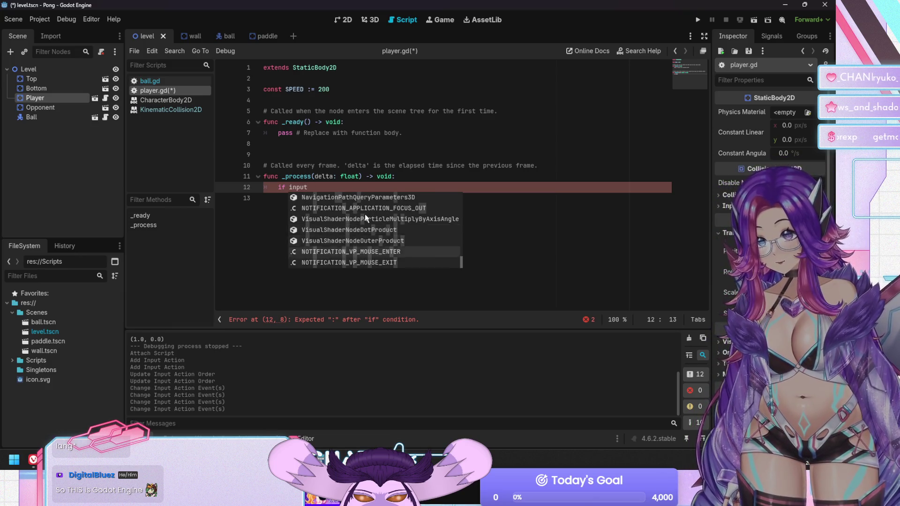
pyautogui.scroll(10, 365, 213)
pyautogui.scroll(-10, 365, 214)
pyautogui.scroll(10, 364, 214)
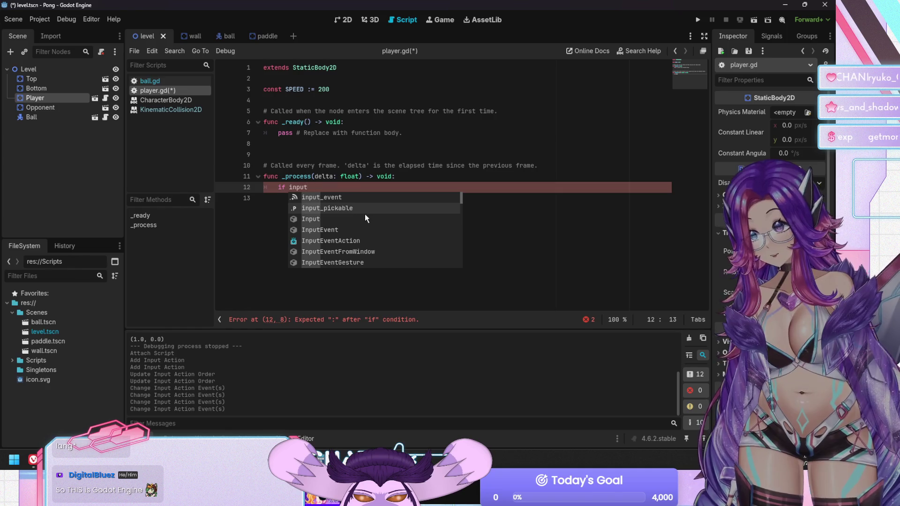
pyautogui.scroll(-3, 365, 214)
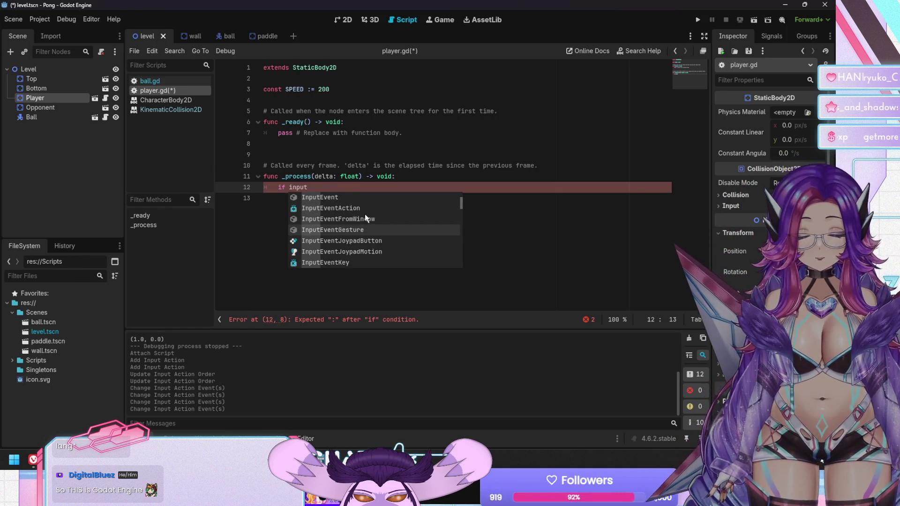
pyautogui.press('Escape')
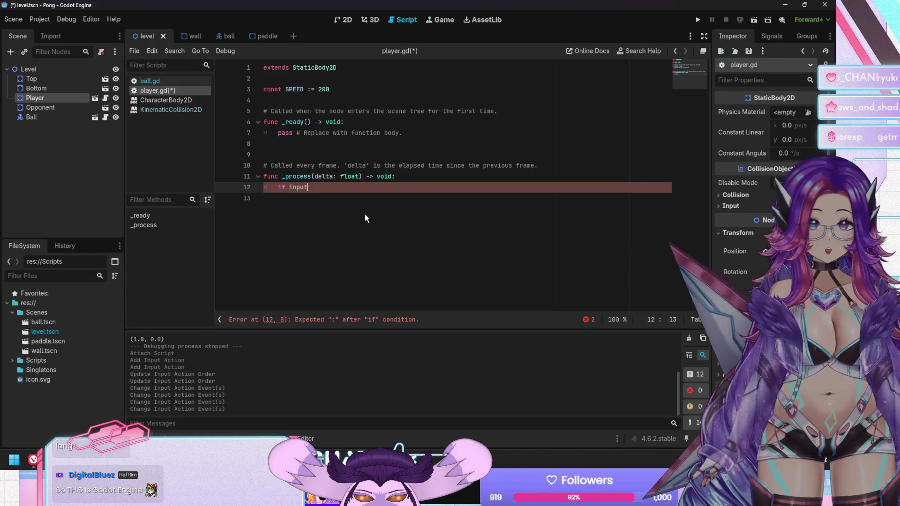
# Complete line 12 as 'if Input.is_action_pressed(' via autocomplete suggestions
pyautogui.press('BackSpace')
pyautogui.press('BackSpace')
pyautogui.press('BackSpace')
pyautogui.write('input.i')
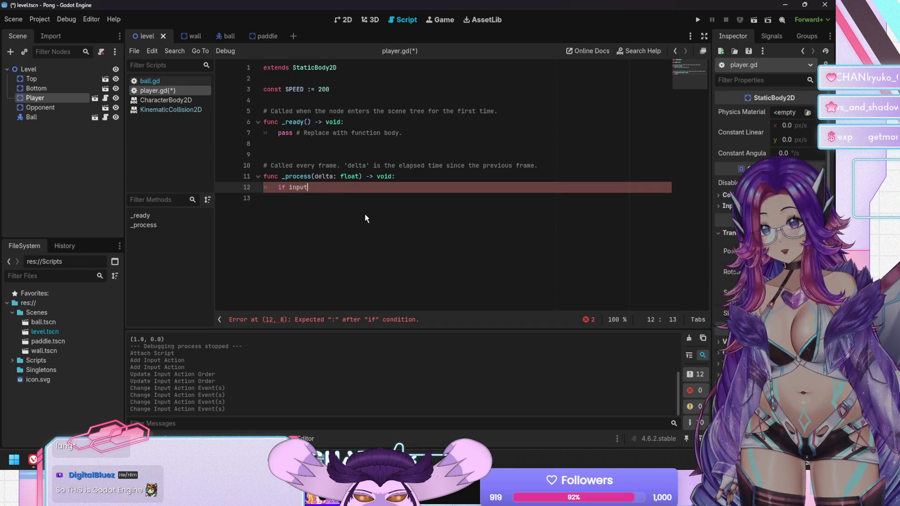
pyautogui.press('BackSpace')
pyautogui.press('BackSpace')
pyautogui.press('BackSpace')
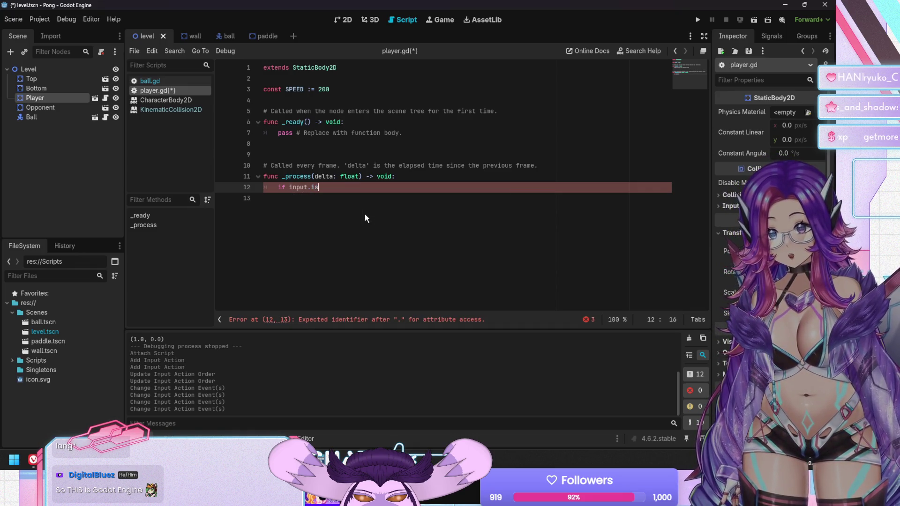
pyautogui.write('nput')
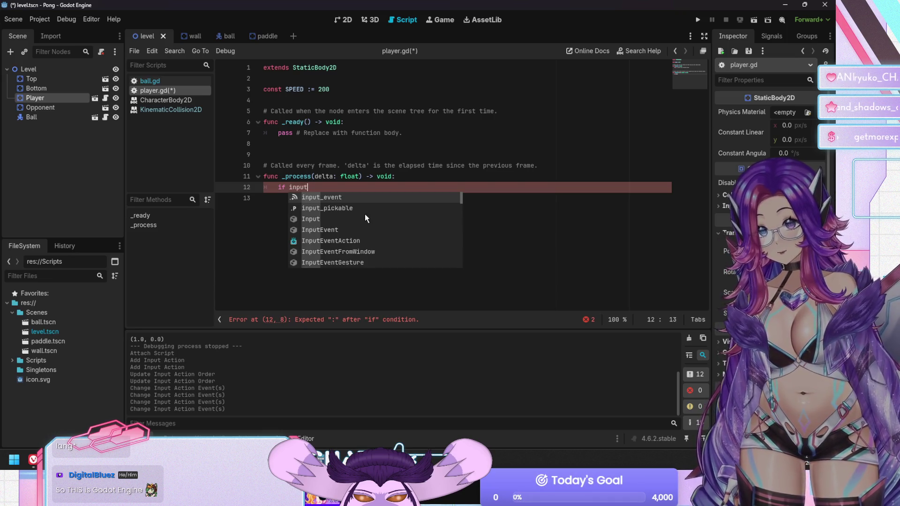
pyautogui.press('Down')
pyautogui.press('Down')
pyautogui.press('Down')
pyautogui.press('Up')
pyautogui.press('Up')
pyautogui.press('Up')
pyautogui.press('Return')
pyautogui.write('.is')
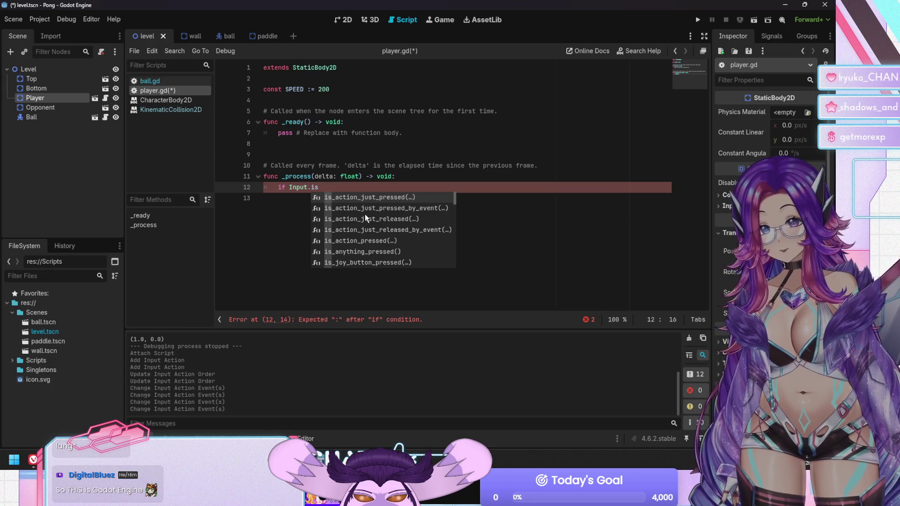
pyautogui.press('Down')
pyautogui.press('Down')
pyautogui.press('Down')
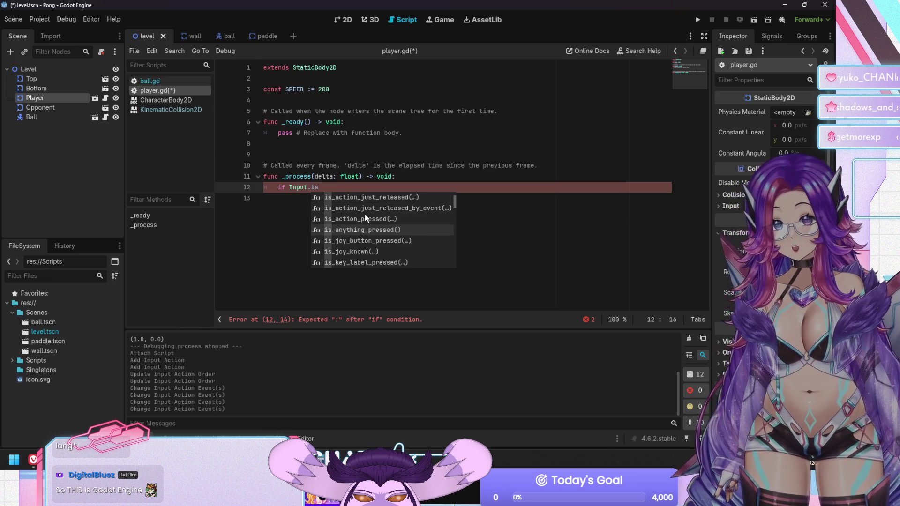
pyautogui.press('Return')
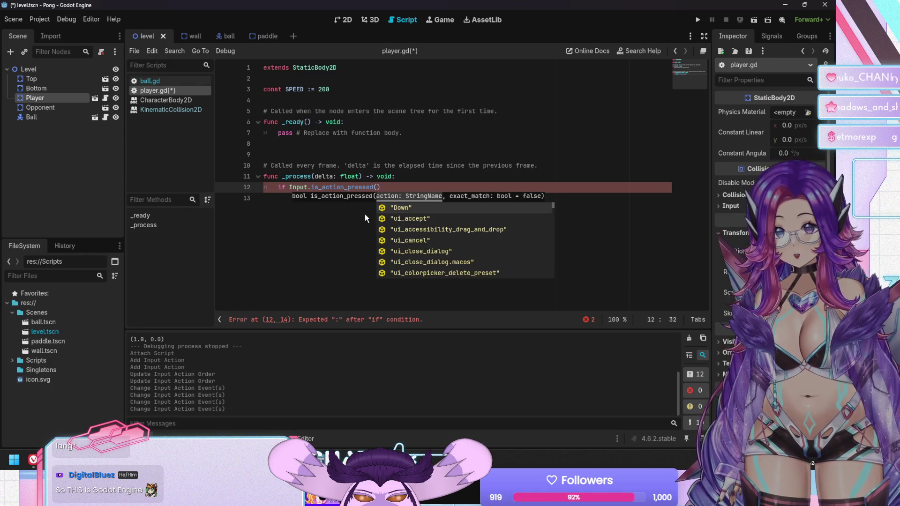
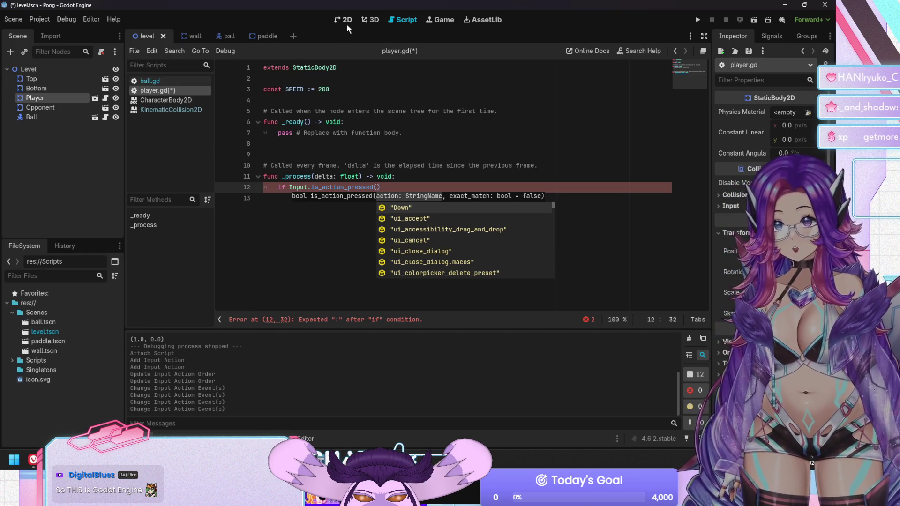
# Glance at the 2D and 3D views, then return to editing player.gd
pyautogui.click(347, 25)
pyautogui.click(369, 20)
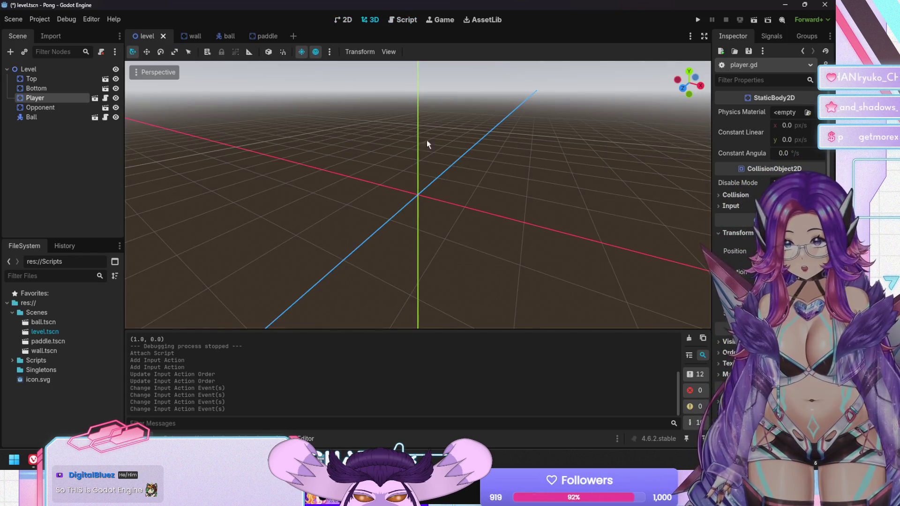
pyautogui.moveTo(581, 198)
pyautogui.mouseDown()
pyautogui.moveTo(587, 131)
pyautogui.moveTo(369, 216)
pyautogui.moveTo(264, 200)
pyautogui.moveTo(539, 192)
pyautogui.moveTo(291, 183)
pyautogui.moveTo(416, 227)
pyautogui.moveTo(310, 199)
pyautogui.moveTo(472, 161)
pyautogui.moveTo(359, 210)
pyautogui.moveTo(267, 214)
pyautogui.moveTo(412, 187)
pyautogui.moveTo(352, 197)
pyautogui.moveTo(447, 194)
pyautogui.mouseUp()
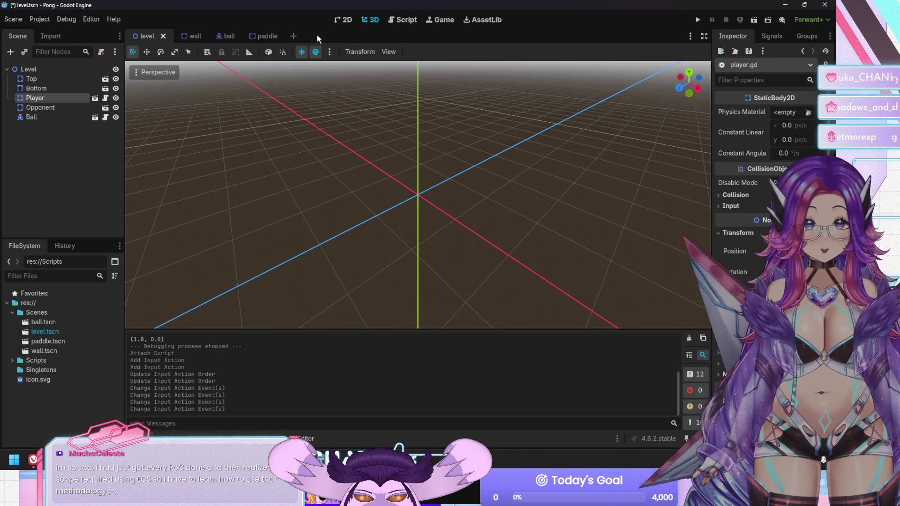
pyautogui.click(407, 19)
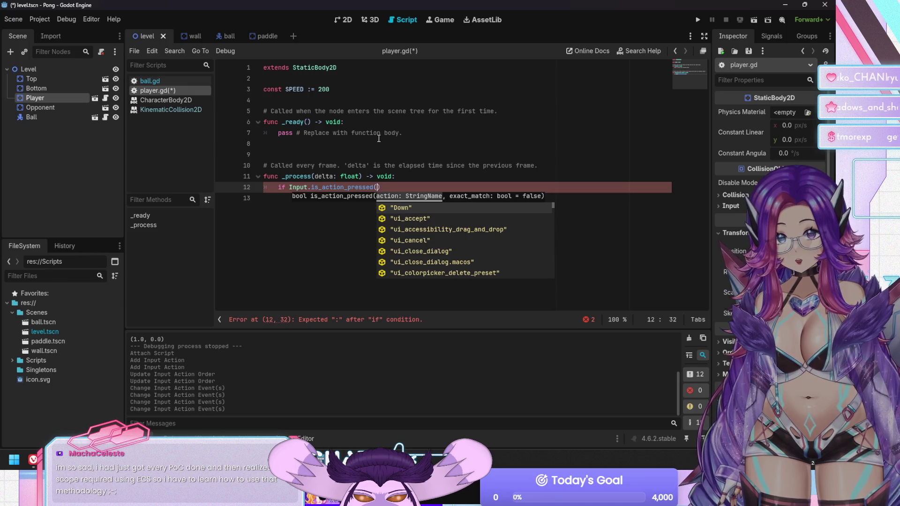
pyautogui.press('Escape')
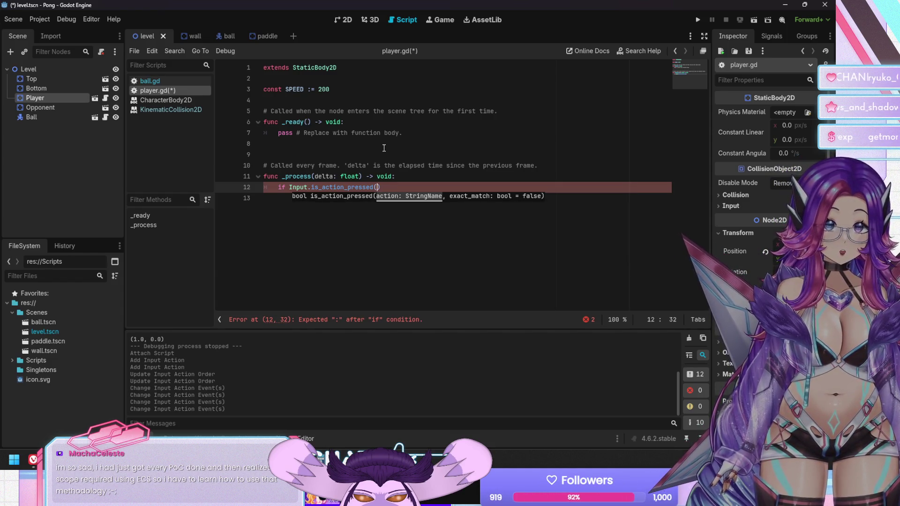
# Complete line 12 as if Input.is_action_pressed("Down"):
pyautogui.press('Right')
pyautogui.press('Left')
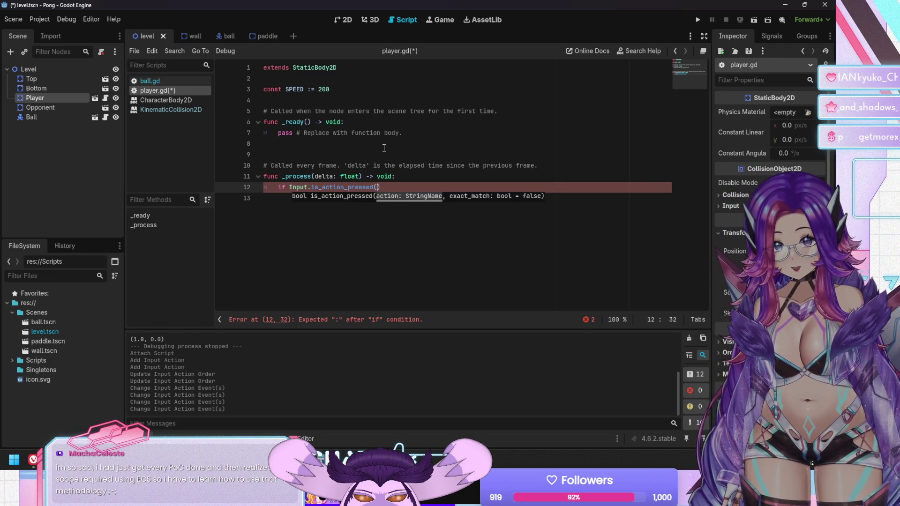
pyautogui.write('"')
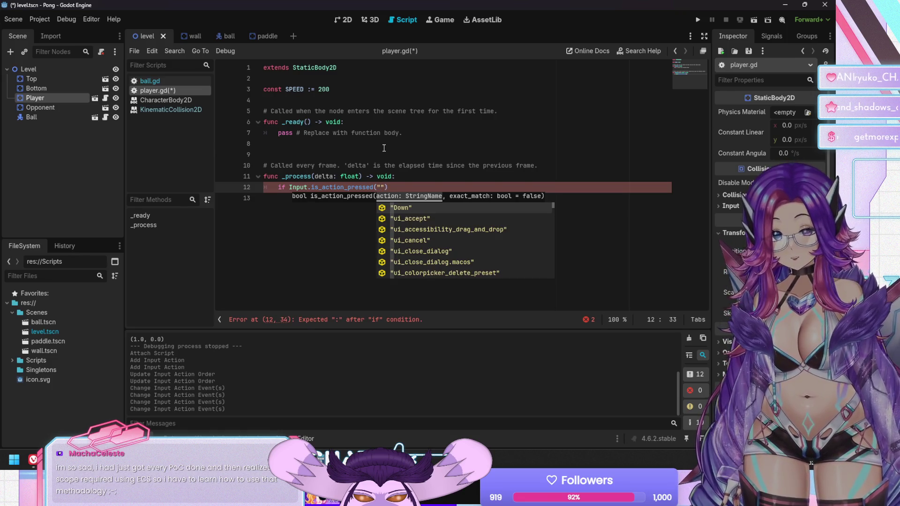
pyautogui.write('Do')
pyautogui.press('Return')
pyautogui.press('Right')
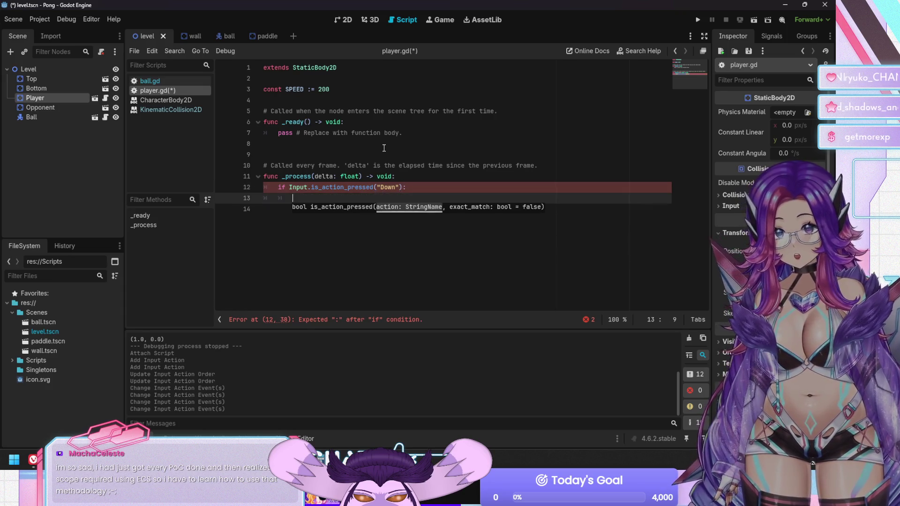
pyautogui.write(':')
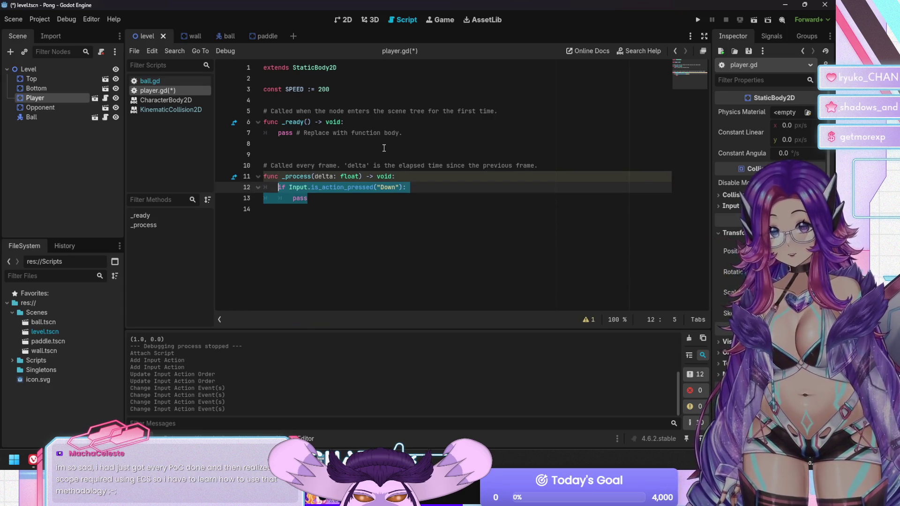
# Duplicate the Down check and its body below for the Up action
pyautogui.hotkey('ctrl', 'c')
pyautogui.press('End')
pyautogui.press('Return')
pyautogui.hotkey('ctrl', 'v')
pyautogui.press('Up')
pyautogui.press('End')
pyautogui.press('Left')
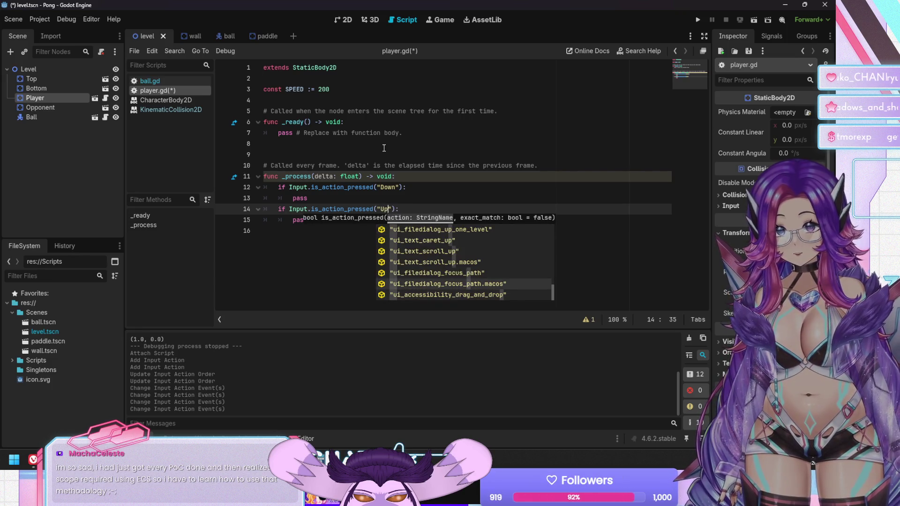
# Open the Project Settings Input Map to check the Down and Up actions
pyautogui.press('Escape')
pyautogui.press('Up')
pyautogui.press('Up')
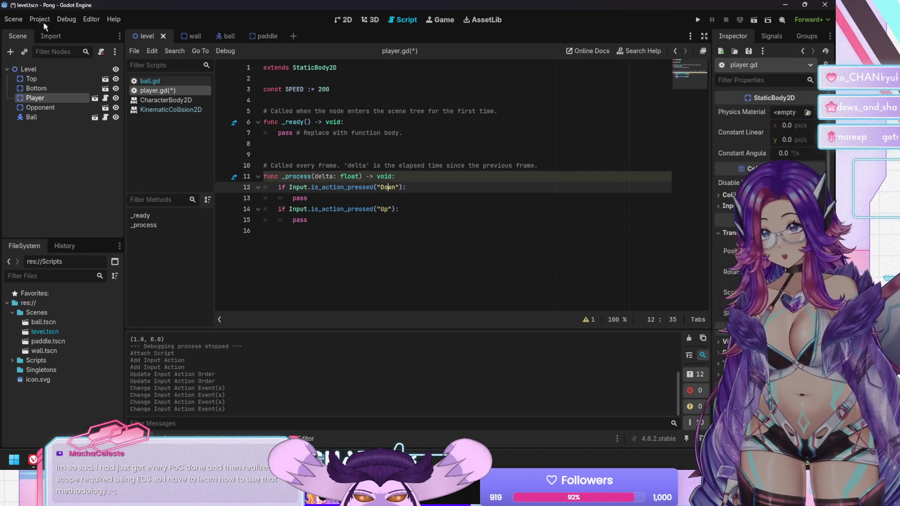
pyautogui.click(66, 19)
pyautogui.click(47, 33)
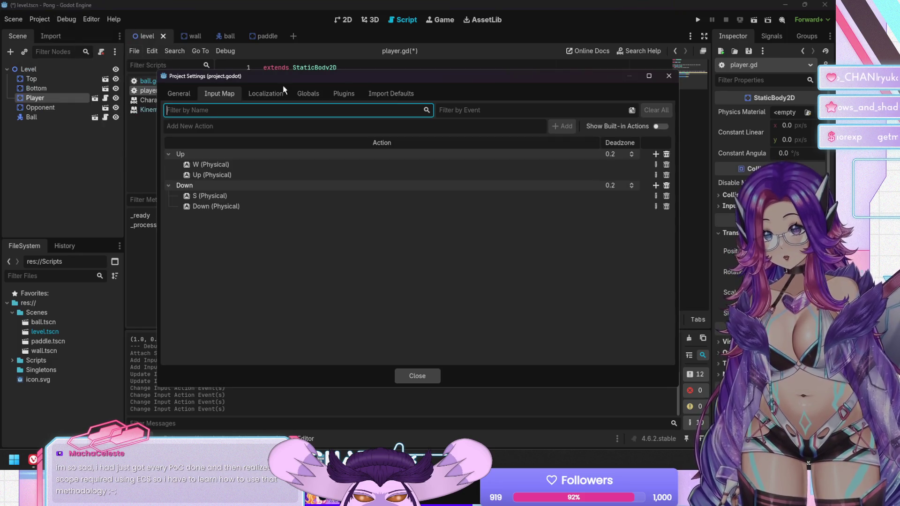
# Close Project Settings and select the pass placeholder on line 13 of player.gd
pyautogui.click(418, 376)
pyautogui.click(412, 199)
pyautogui.hotkey('ctrl', 'shift', 'Left')
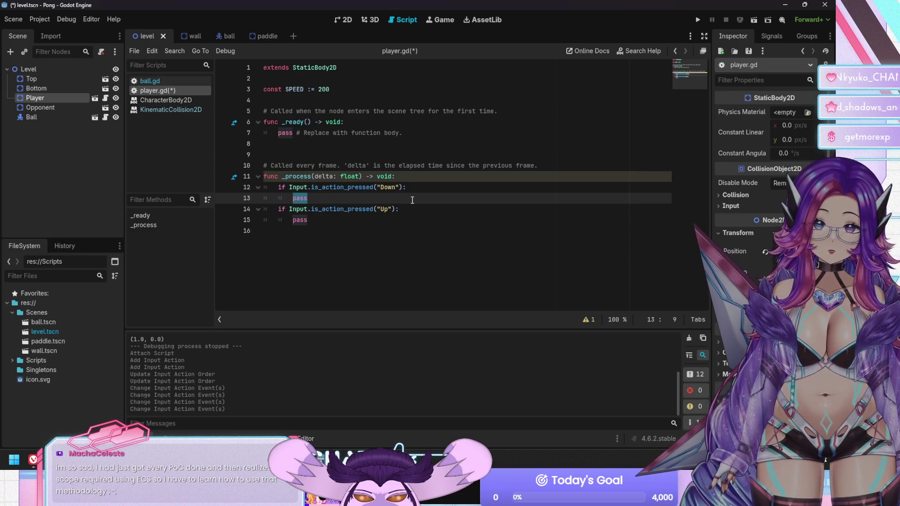
# Make Down do position.y += delta * SPEED and Up do -= delta * SPEED, then save
pyautogui.write('positi')
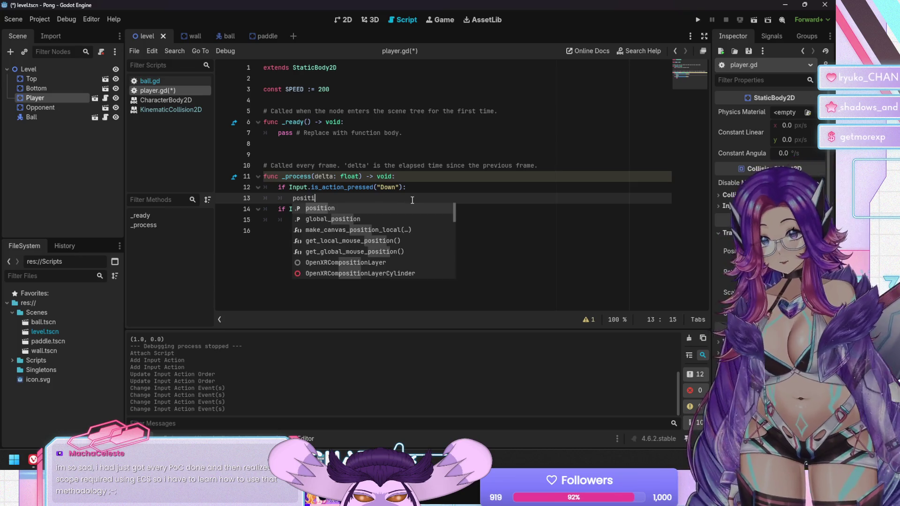
pyautogui.write('on.x ')
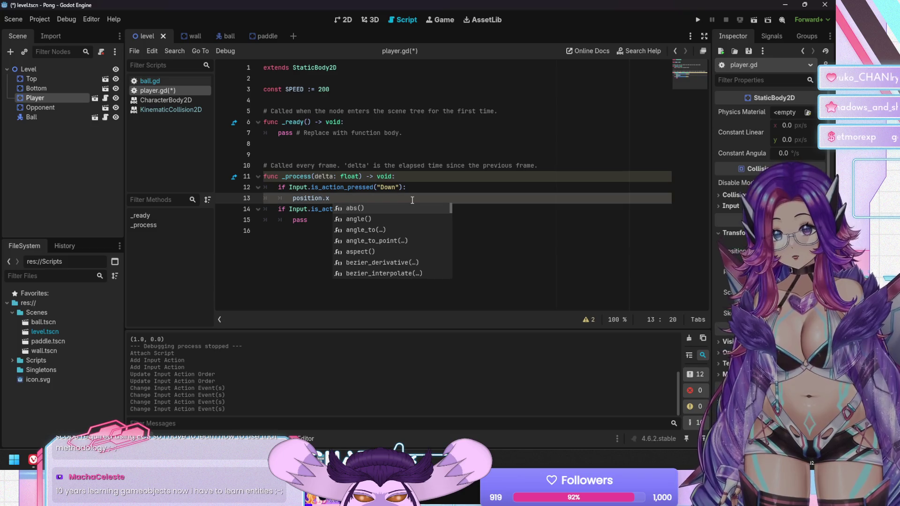
pyautogui.write('+')
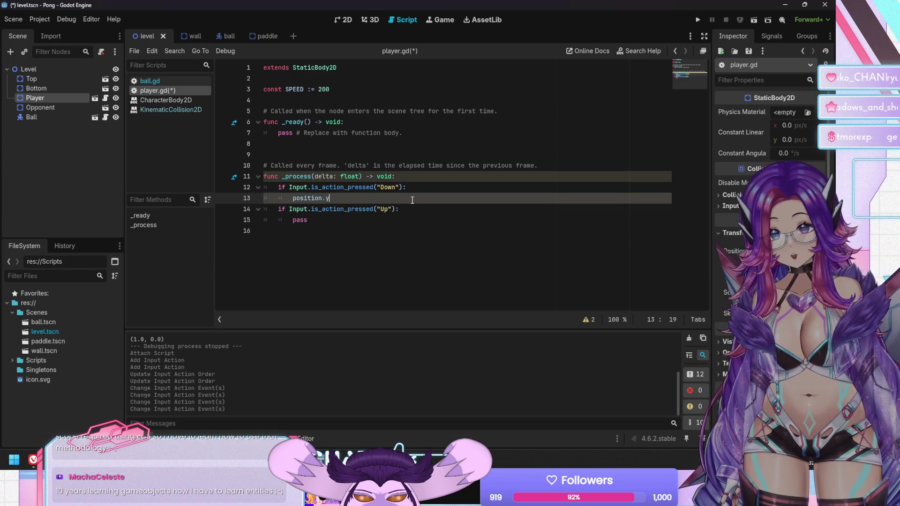
pyautogui.write('= ')
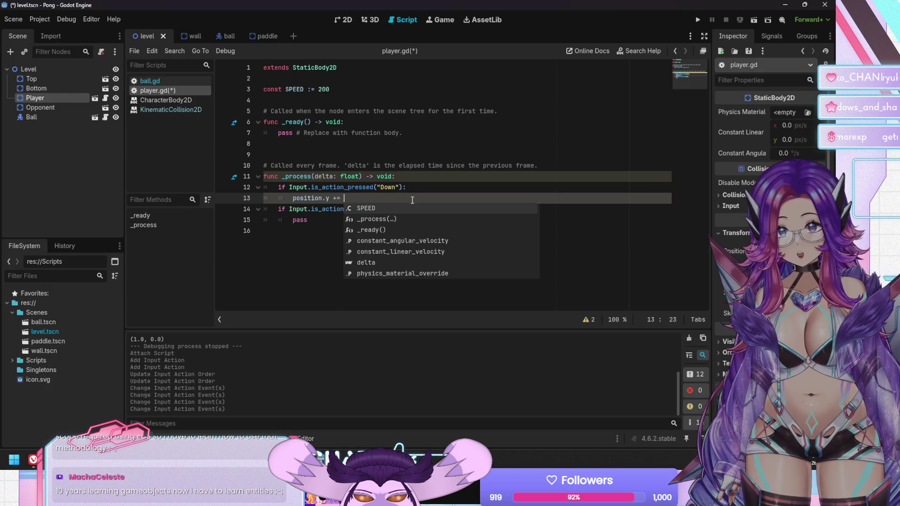
pyautogui.write('delta ')
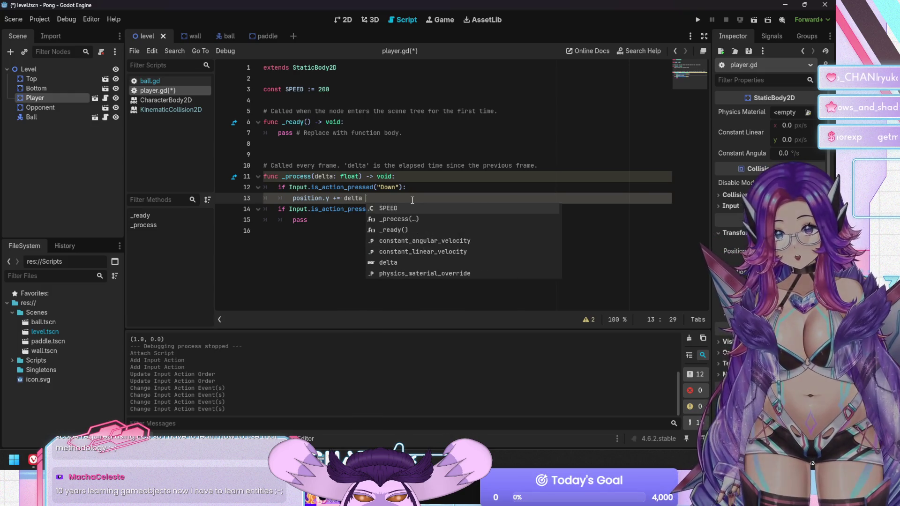
pyautogui.write('*D')
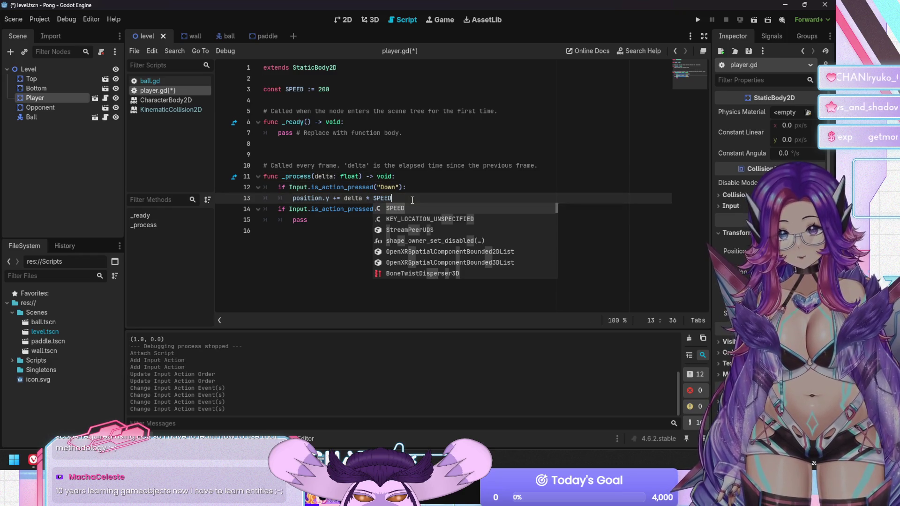
pyautogui.press('Escape')
pyautogui.hotkey('shift', 'Home')
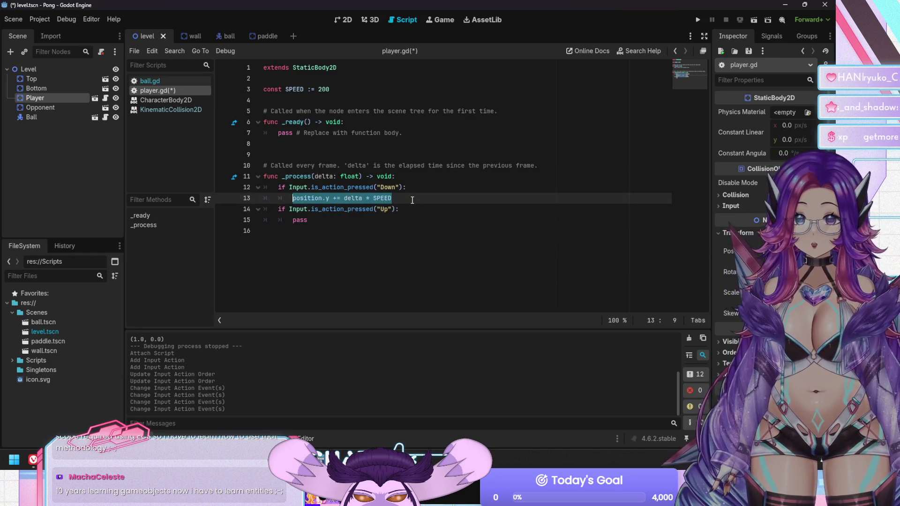
pyautogui.press('Down')
pyautogui.press('Down')
pyautogui.hotkey('ctrl', 'v')
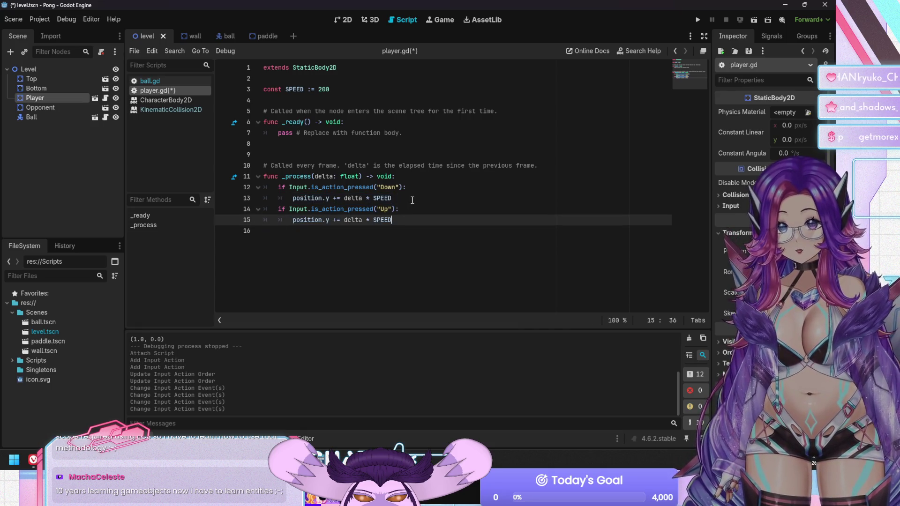
pyautogui.press('Right')
pyautogui.press('Delete')
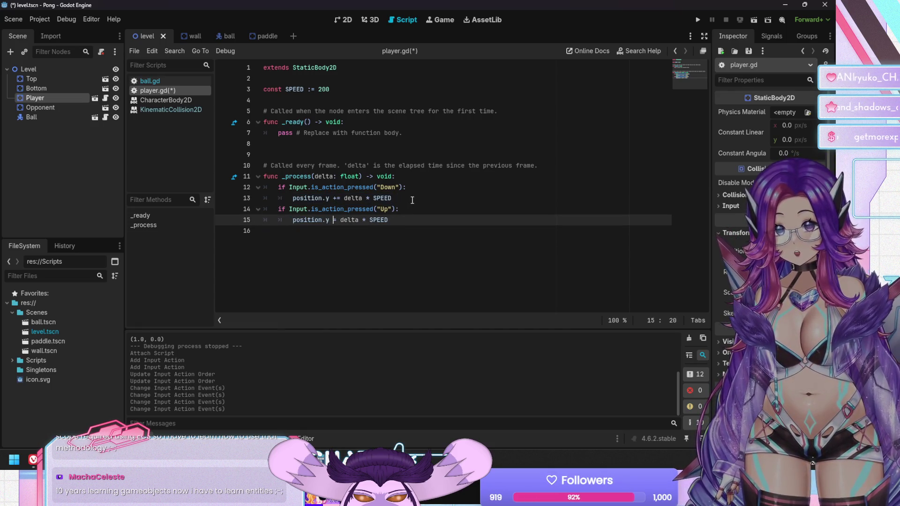
pyautogui.write('-')
pyautogui.hotkey('ctrl', 's')
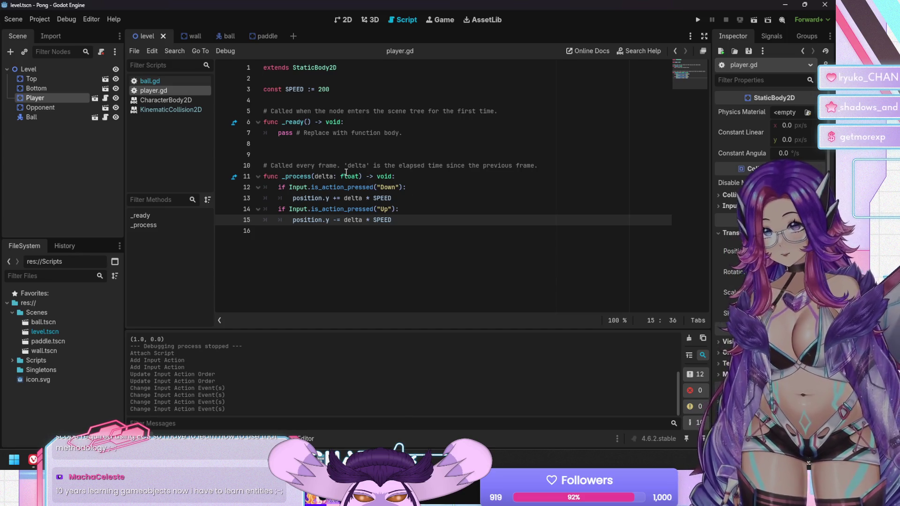
# Switch to the level's 2D view and zoom in and out on it
pyautogui.click(339, 22)
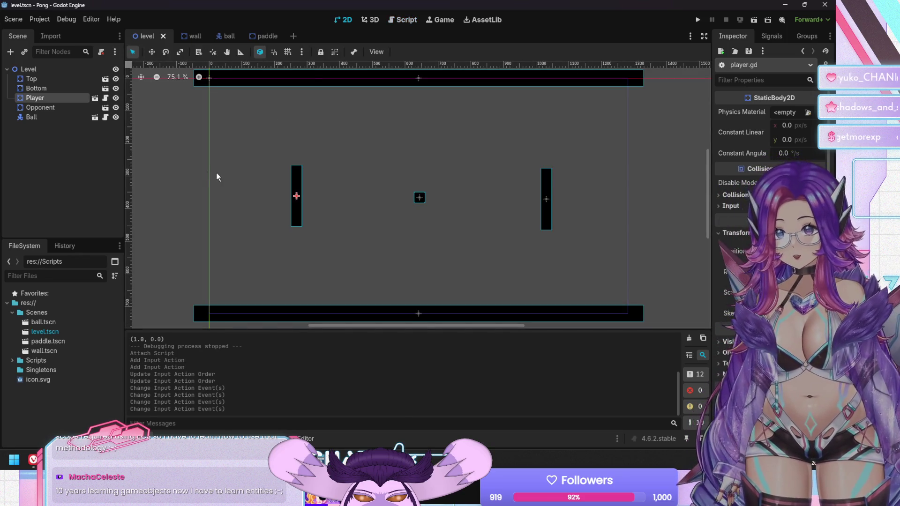
pyautogui.scroll(3, 188, 171)
pyautogui.scroll(3, 291, 137)
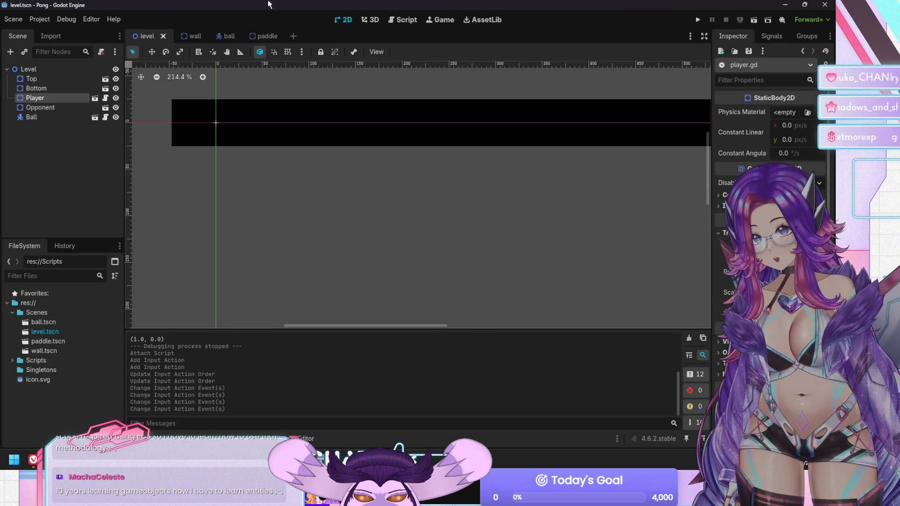
pyautogui.scroll(3, 189, 197)
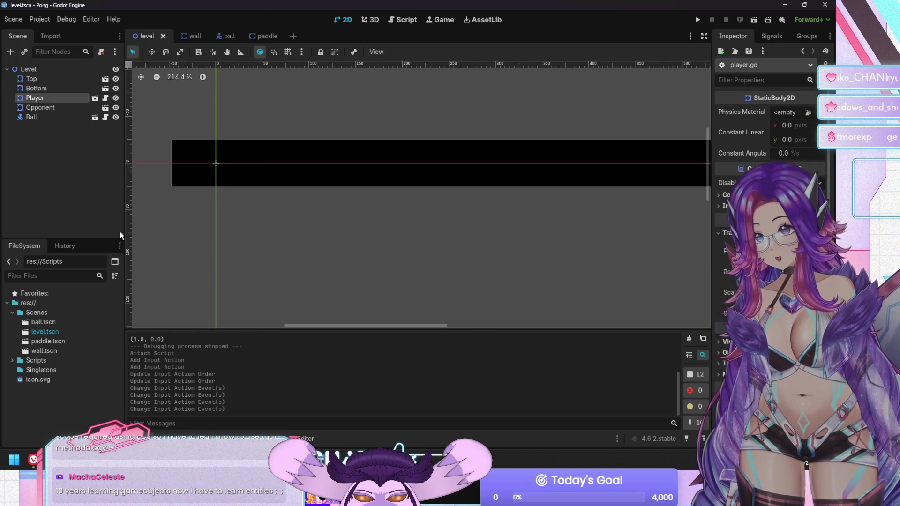
pyautogui.scroll(-4, 384, 263)
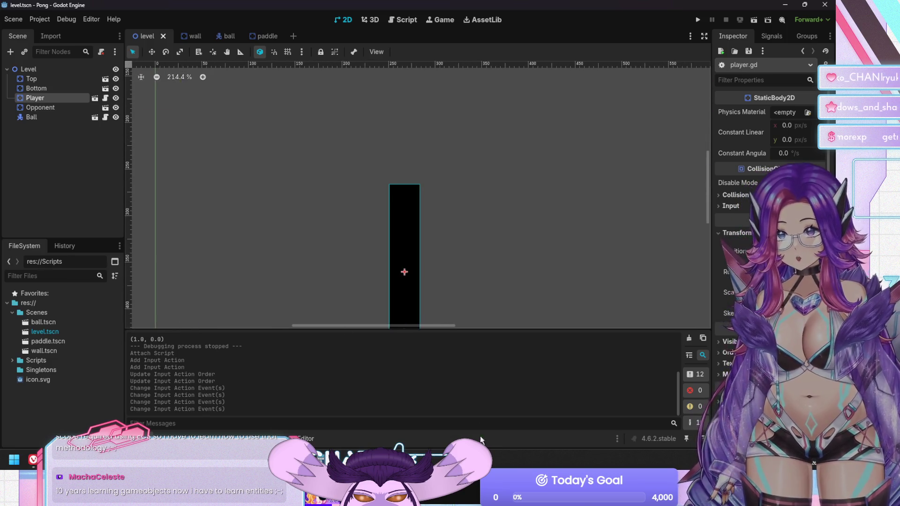
pyautogui.scroll(-3, 424, 203)
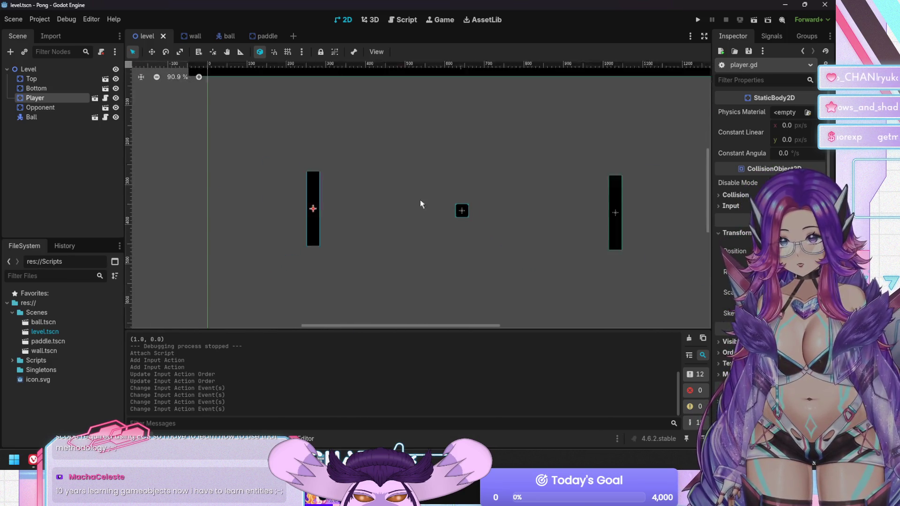
# Run the game, move the paddle up and down to return the ball, then stop it
pyautogui.press('F5')
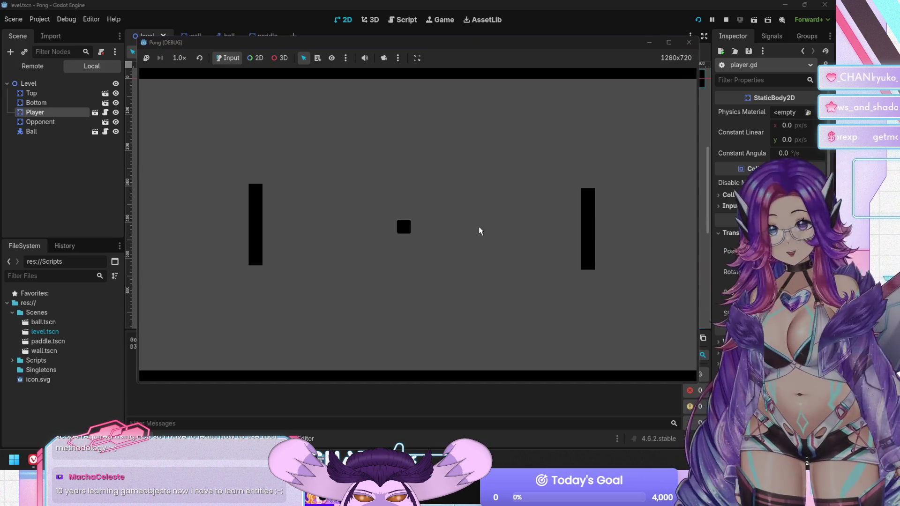
pyautogui.press('Down')
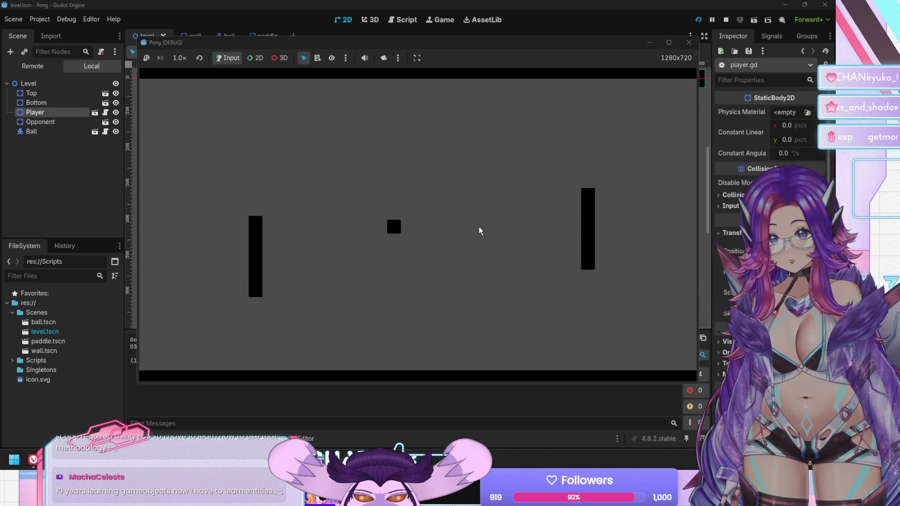
pyautogui.press('Up')
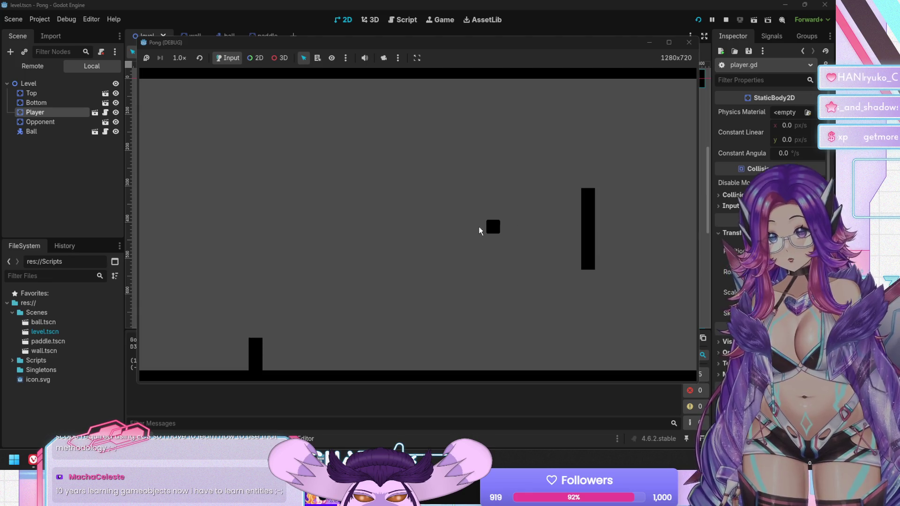
pyautogui.press('Up')
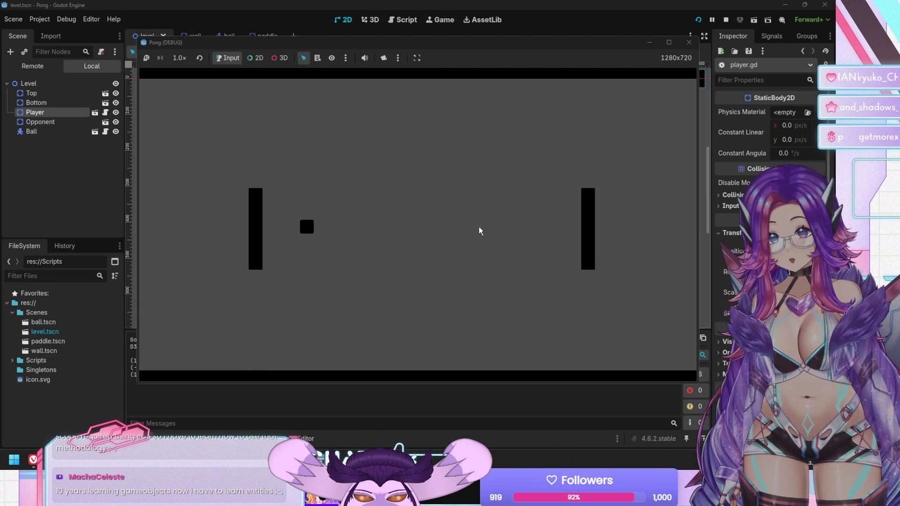
pyautogui.press('Down')
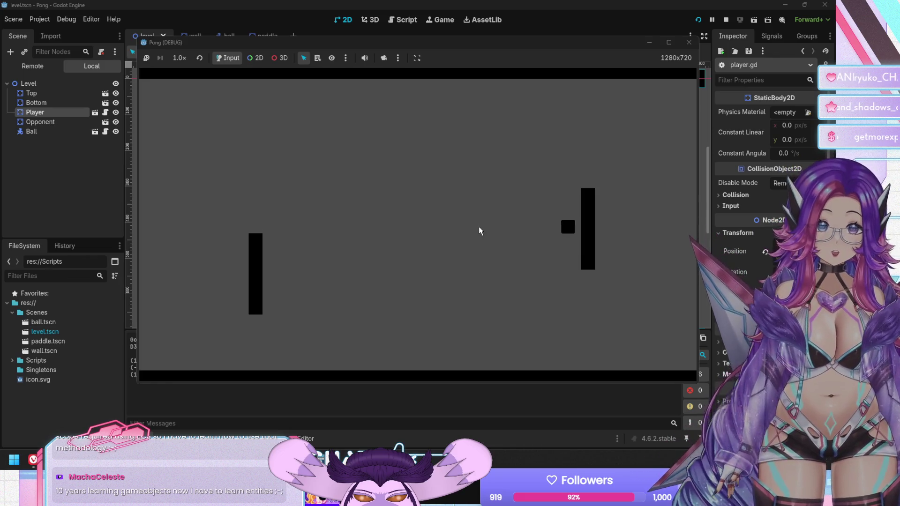
pyautogui.press('Up')
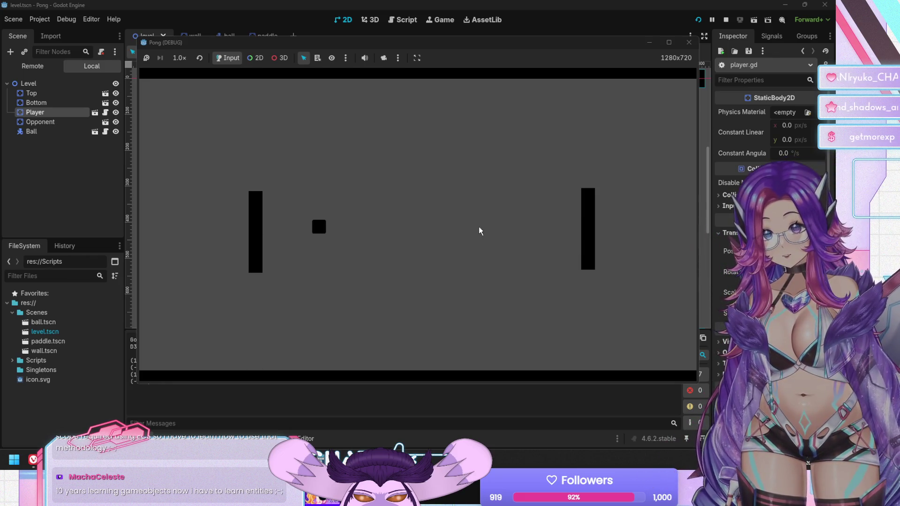
pyautogui.press('Down')
pyautogui.press('Down')
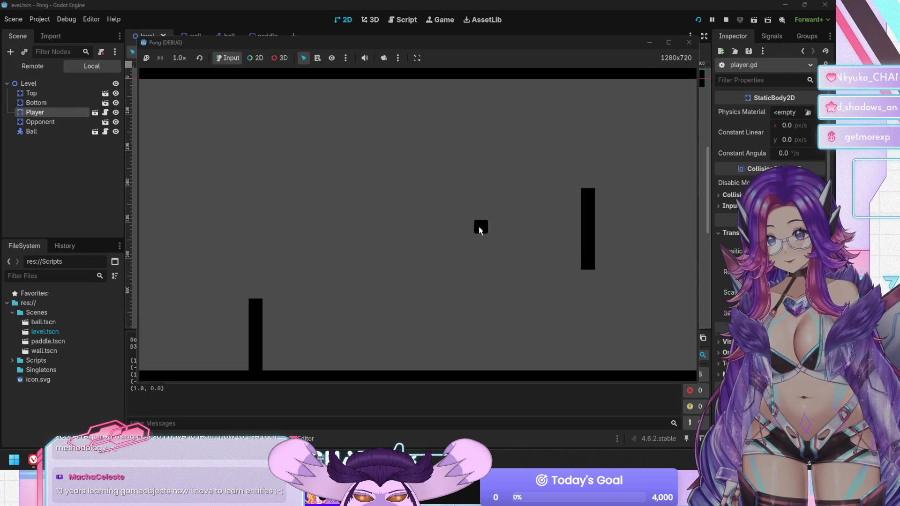
pyautogui.press('Up')
pyautogui.press('Up')
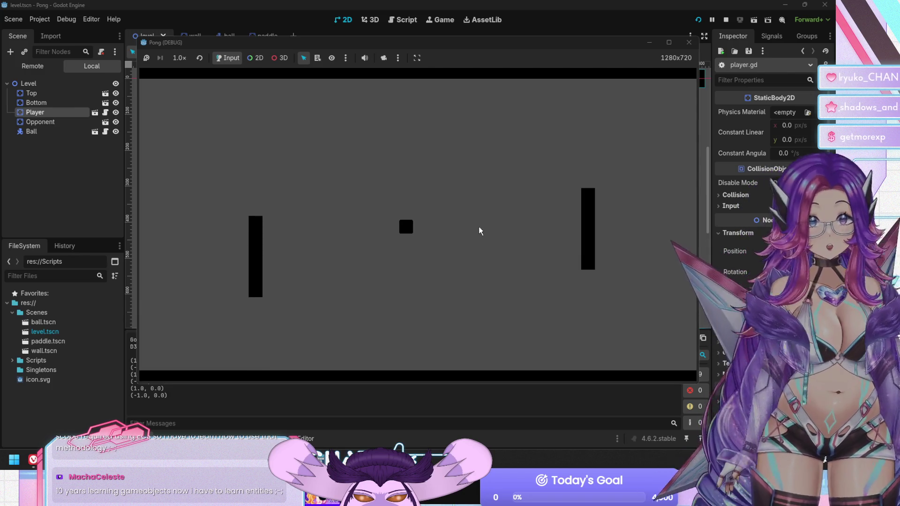
pyautogui.press('Down')
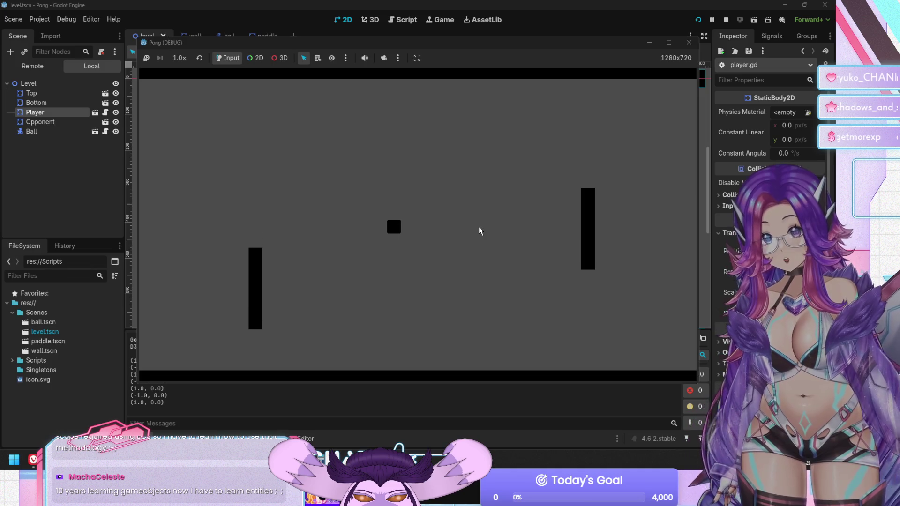
pyautogui.press('Up')
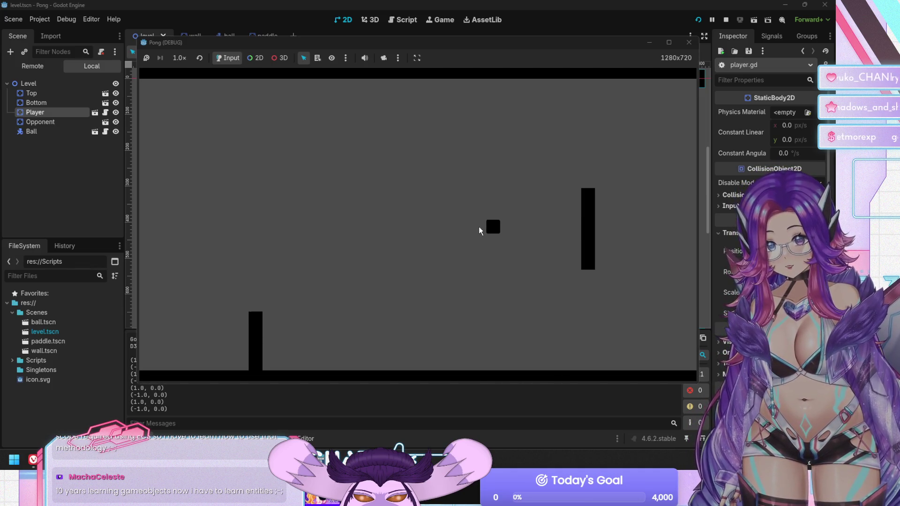
pyautogui.press('Up')
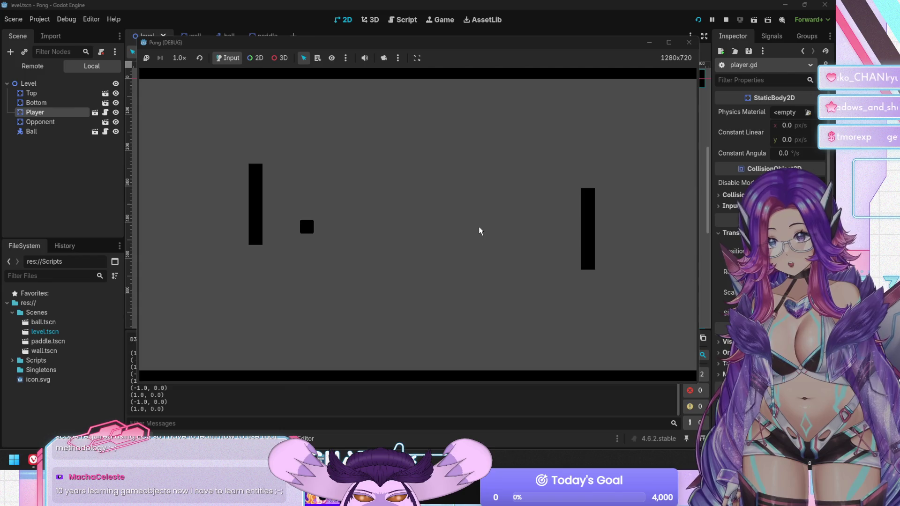
pyautogui.press('F8')
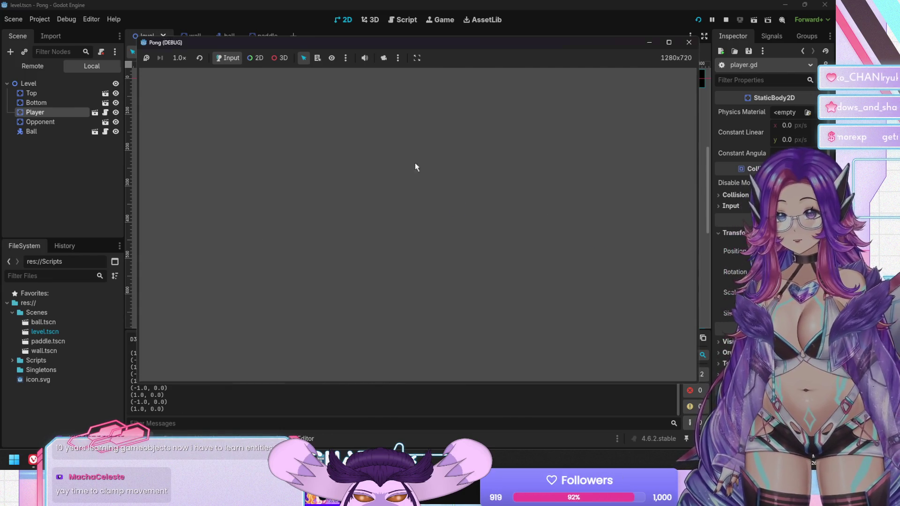
# Open the ball scene's ball.gd in the Script workspace
pyautogui.click(190, 37)
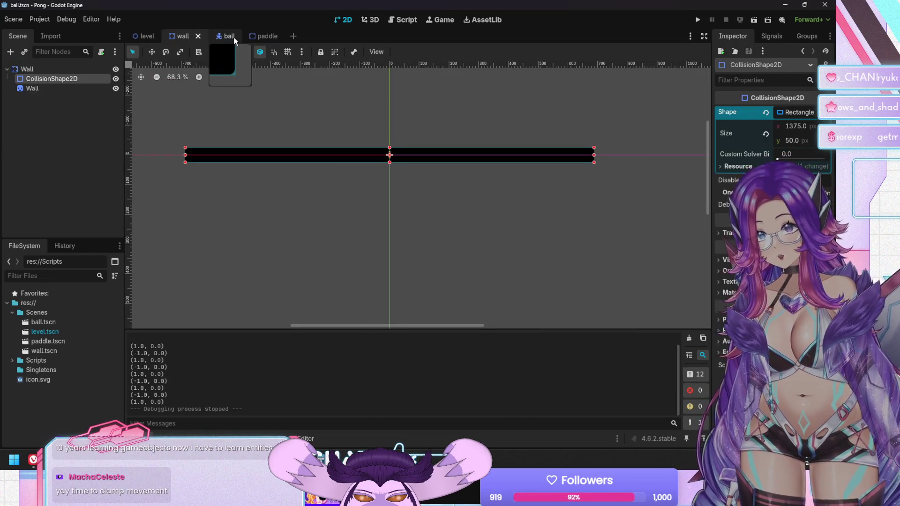
pyautogui.click(227, 37)
pyautogui.click(412, 23)
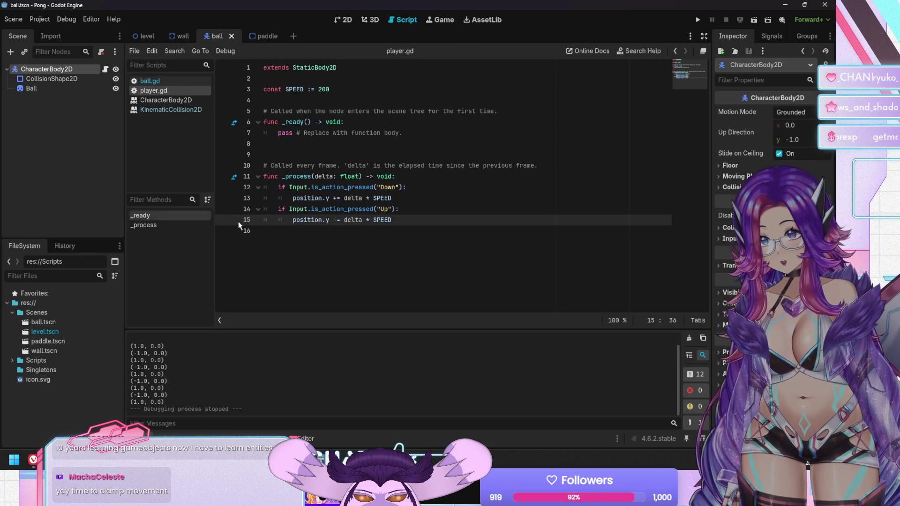
pyautogui.click(164, 81)
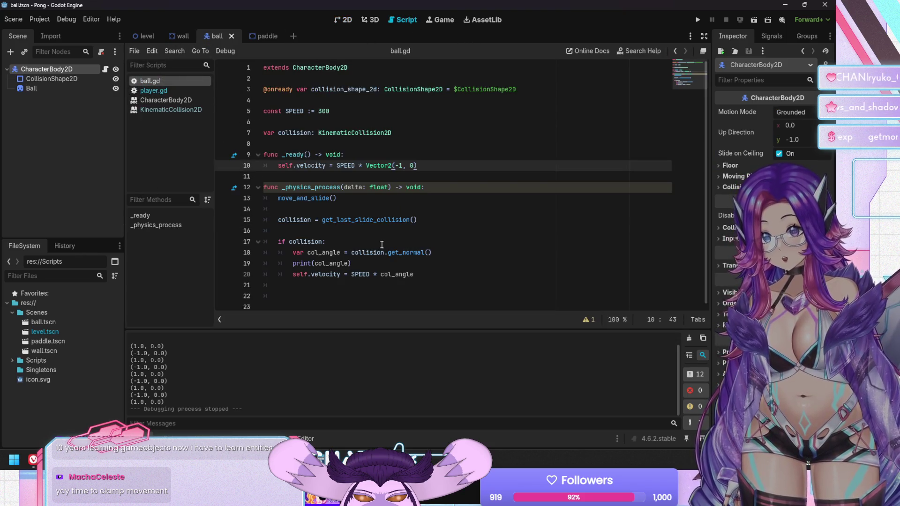
# Change line 19 to print(collision.get_angle()) and run the game to test it
pyautogui.click(320, 266)
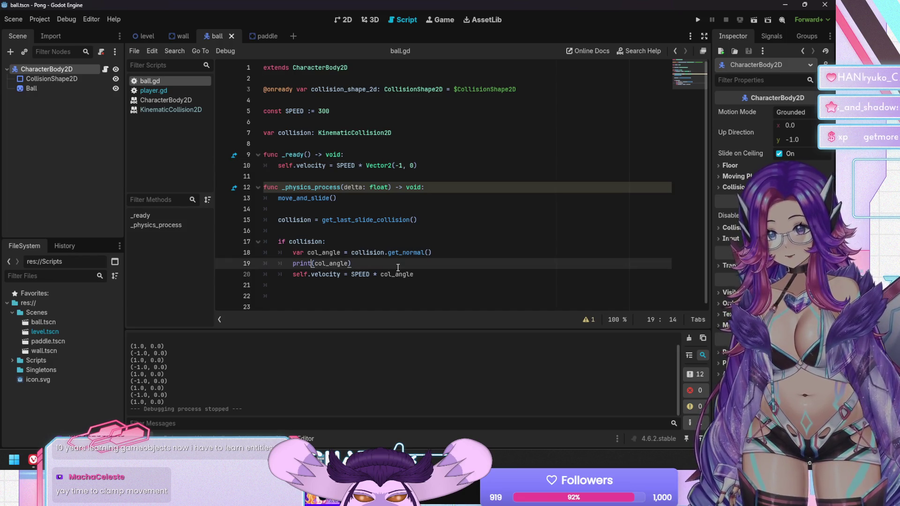
pyautogui.hotkey('shift', 'End')
pyautogui.write('(co')
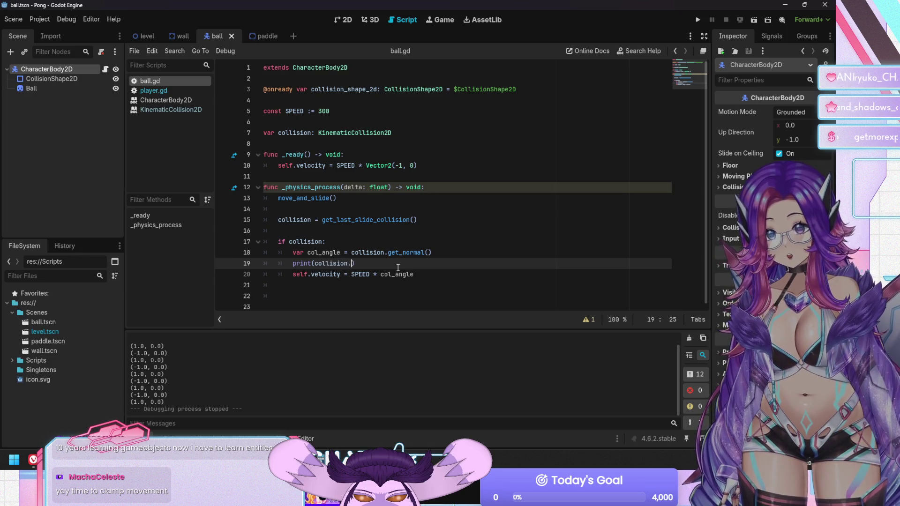
pyautogui.press('Return')
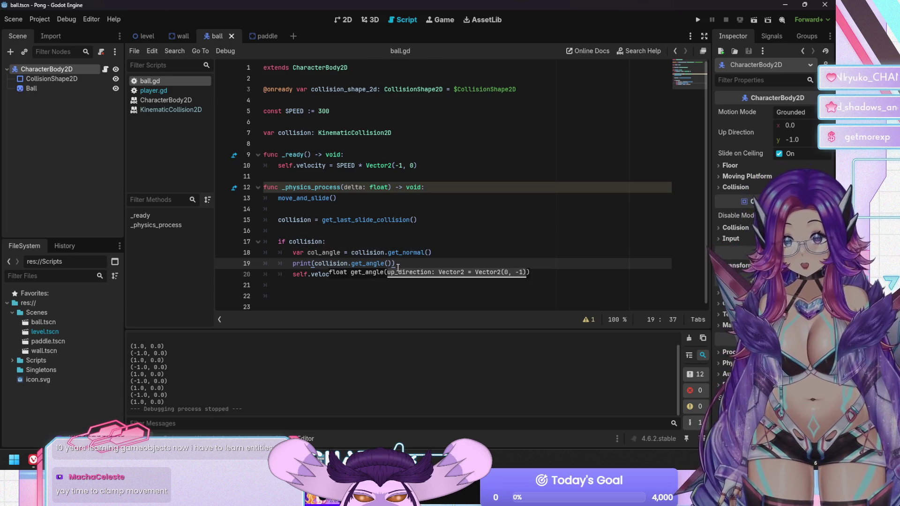
pyautogui.press('F5')
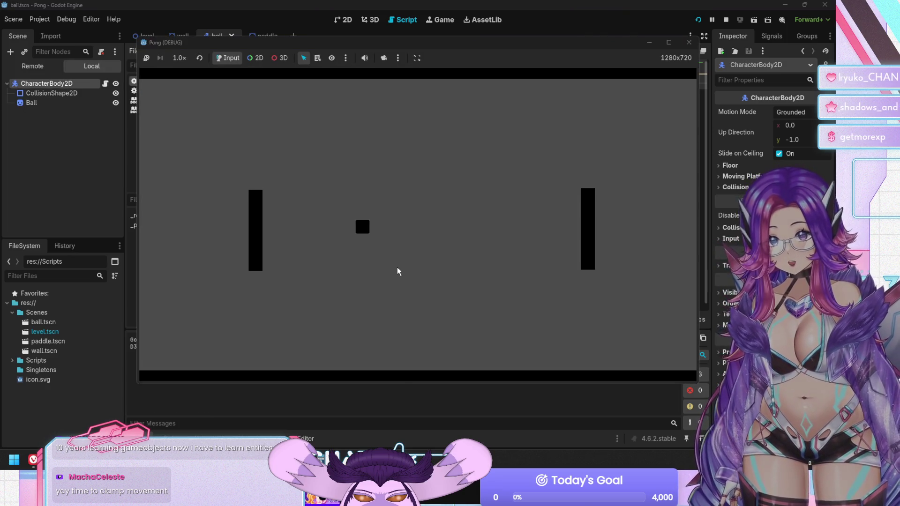
pyautogui.press('Down')
# Move the game window aside, play while the output logs 1.57079637050629 per hit, then stop
pyautogui.moveTo(471, 51); pyautogui.dragTo(664, 54)
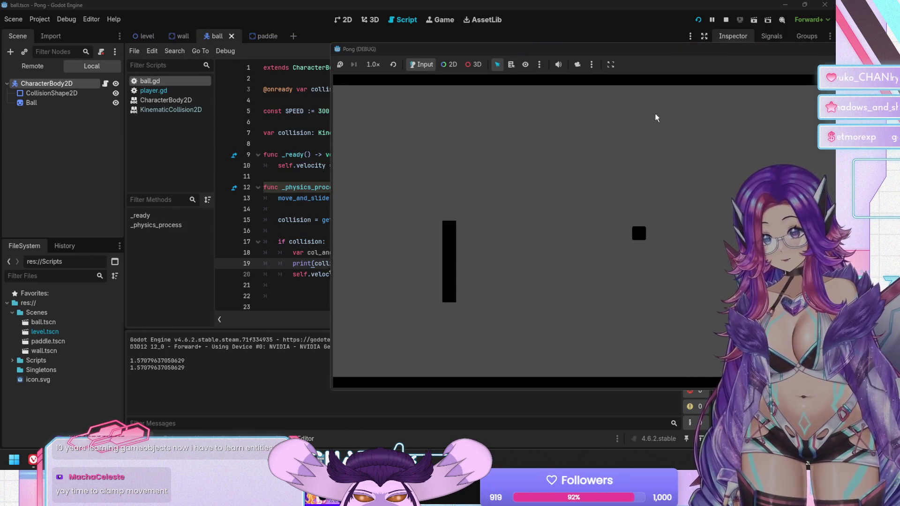
pyautogui.press('Up')
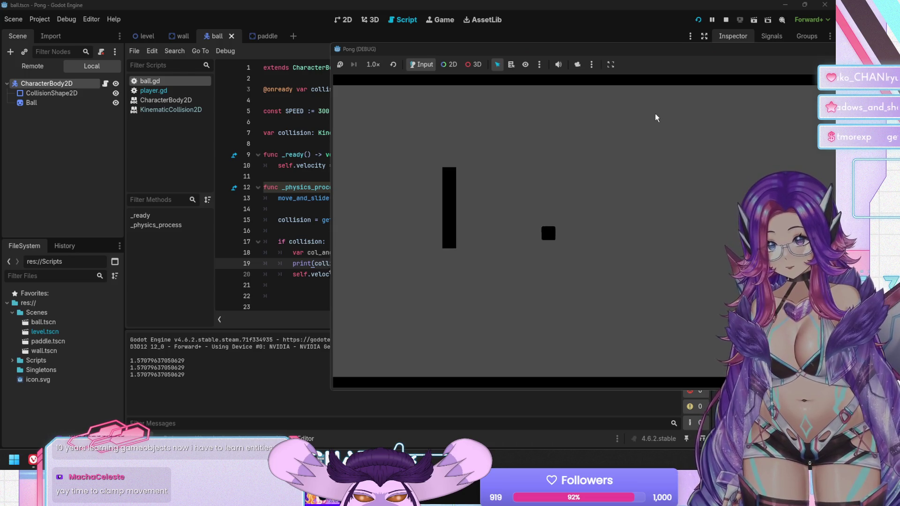
pyautogui.press('Down')
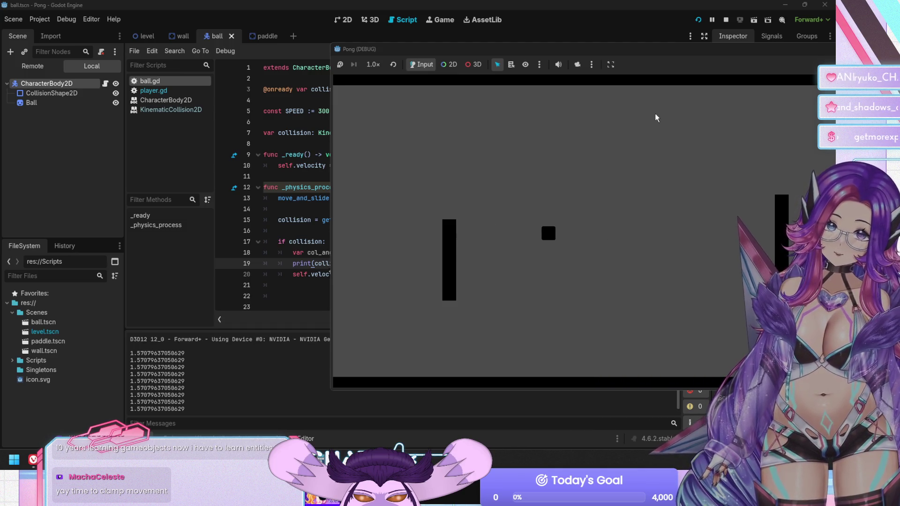
pyautogui.press('F8')
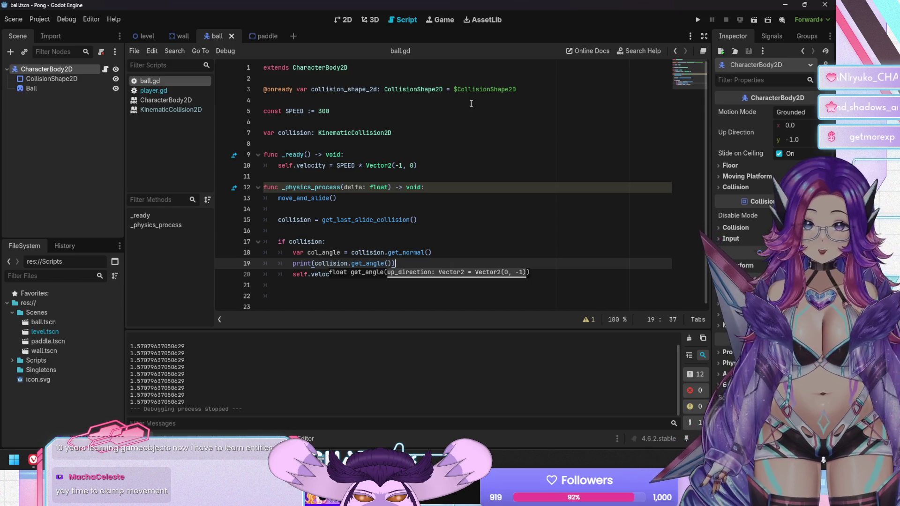
# Switch to the level scene and inspect the Top wall node's properties
pyautogui.click(146, 38)
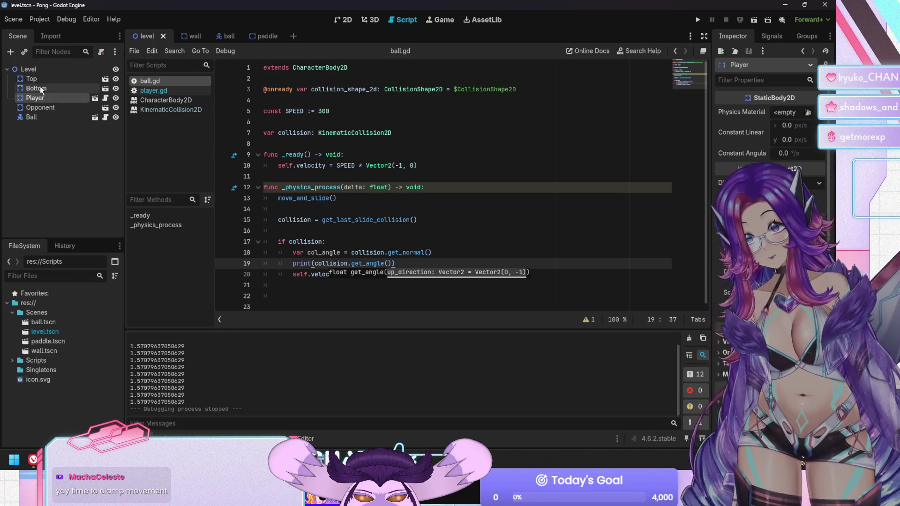
pyautogui.click(44, 76)
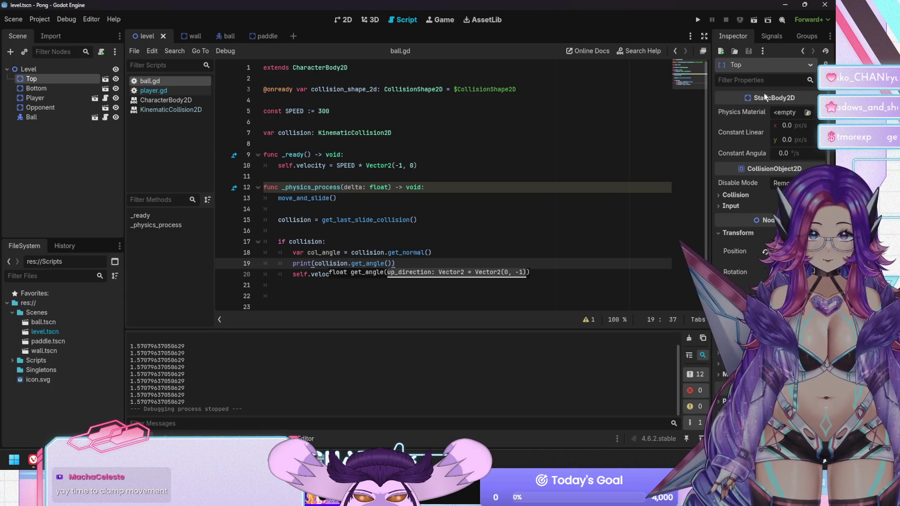
pyautogui.scroll(-1, 756, 126)
pyautogui.scroll(1, 756, 127)
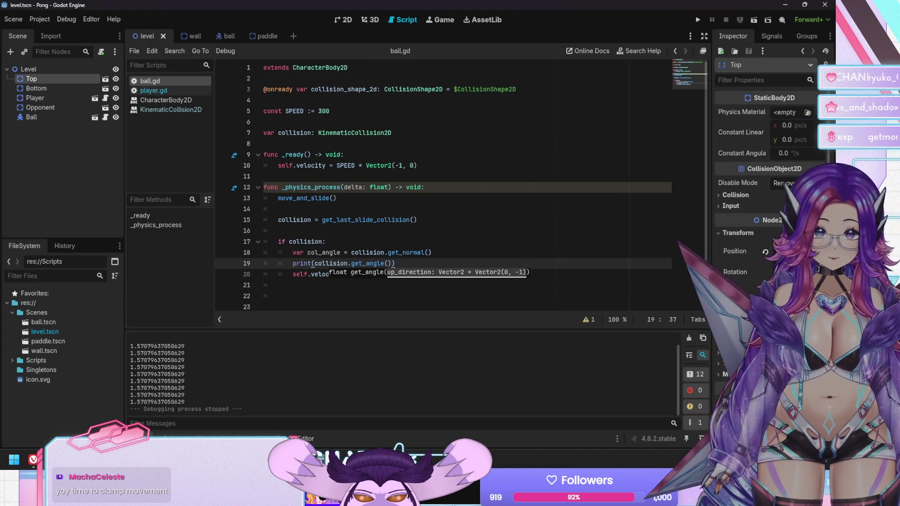
pyautogui.scroll(-1, 761, 260)
pyautogui.scroll(1, 761, 211)
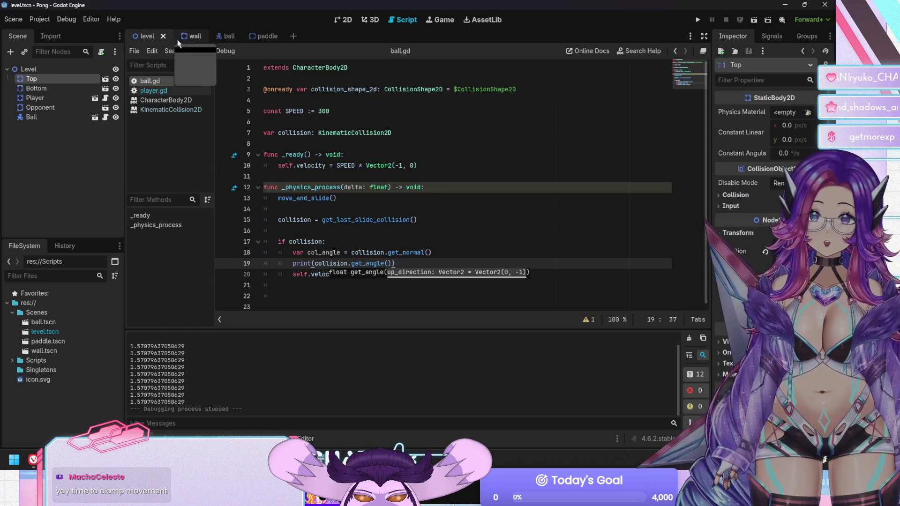
# Look over the wall scene, return to level, and open the KinematicCollision2D reference
pyautogui.click(190, 37)
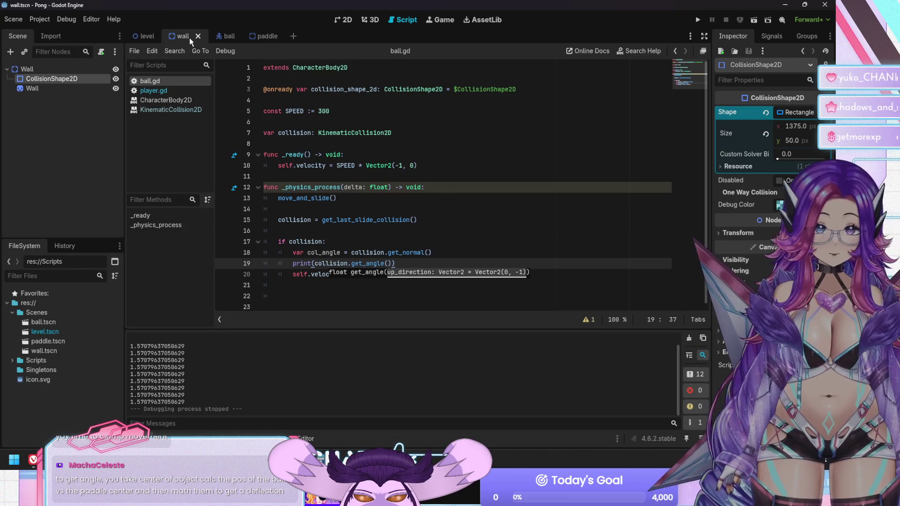
pyautogui.click(143, 36)
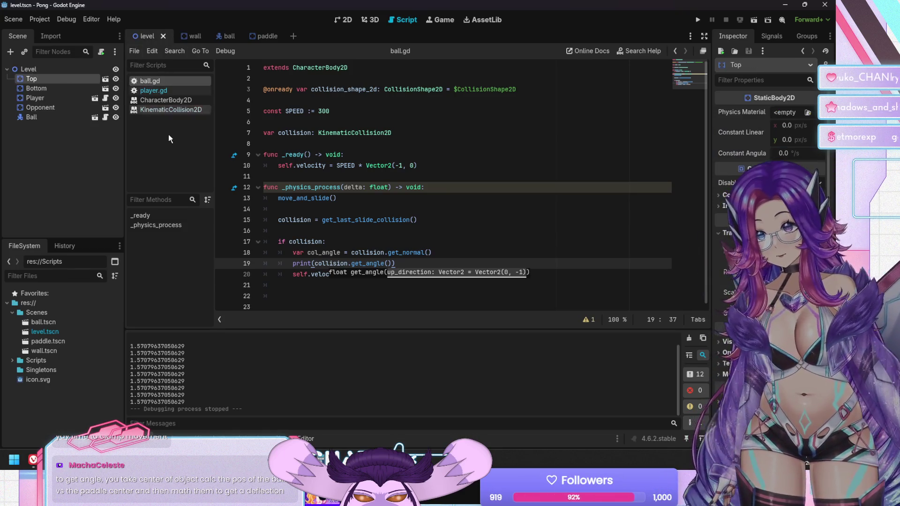
pyautogui.click(164, 109)
pyautogui.scroll(-5, 407, 218)
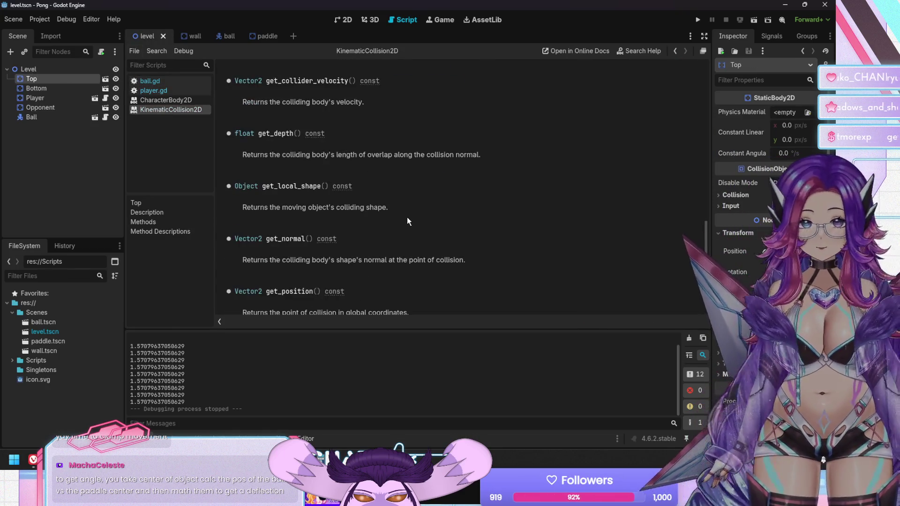
pyautogui.scroll(6, 405, 216)
pyautogui.scroll(3, 404, 215)
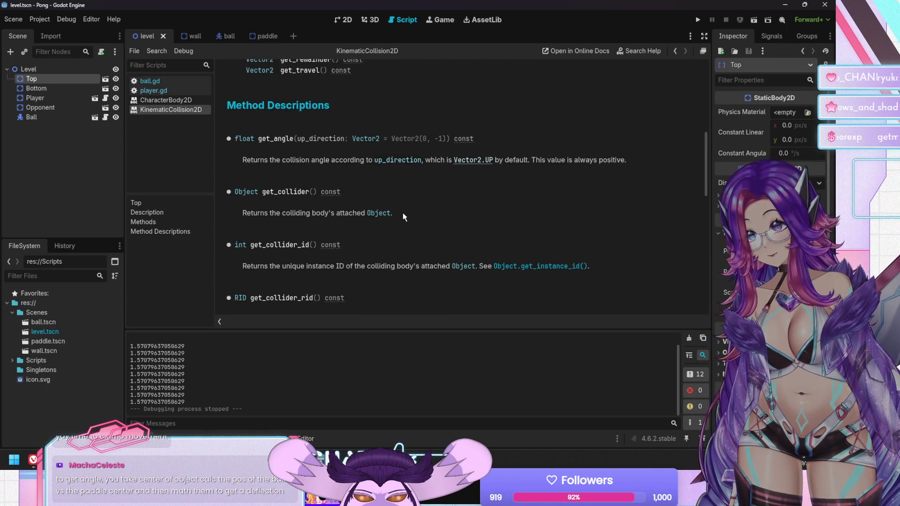
pyautogui.scroll(-1, 403, 217)
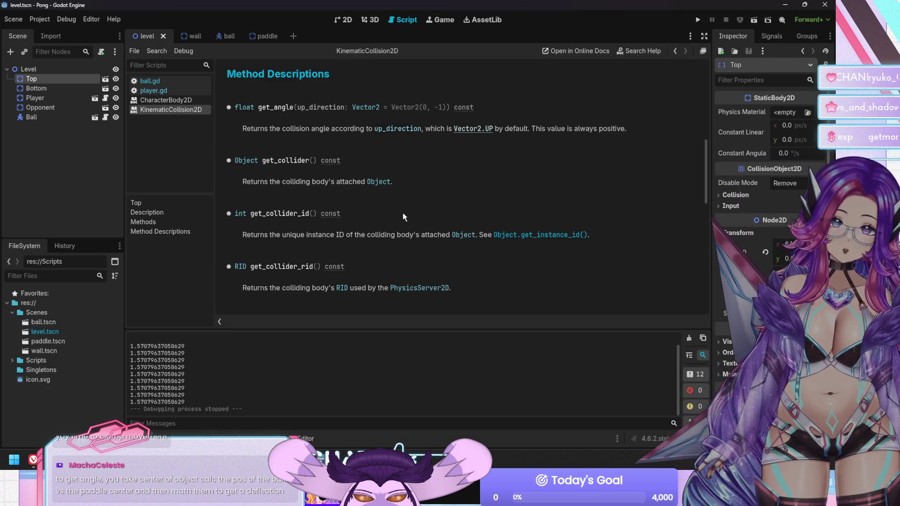
pyautogui.scroll(-6, 404, 213)
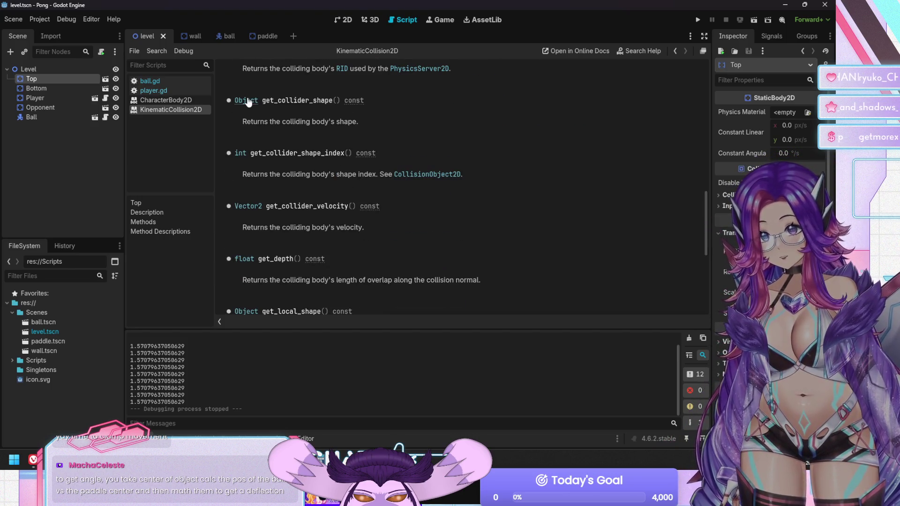
pyautogui.moveTo(266, 101); pyautogui.dragTo(385, 125)
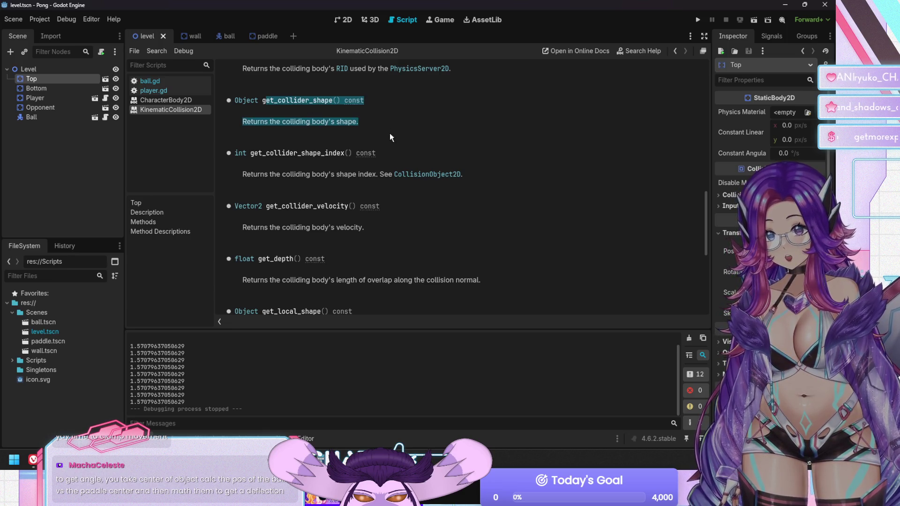
pyautogui.scroll(-5, 391, 137)
pyautogui.moveTo(263, 166); pyautogui.dragTo(416, 198)
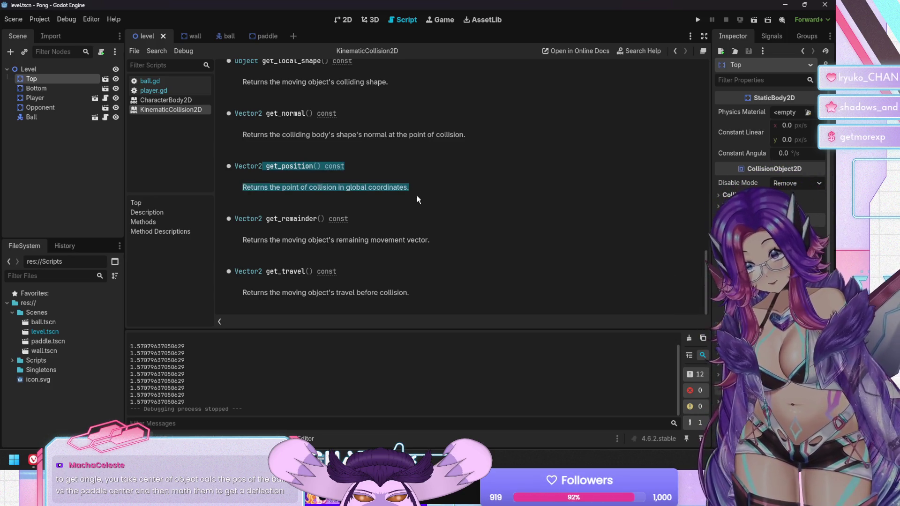
pyautogui.scroll(1, 396, 197)
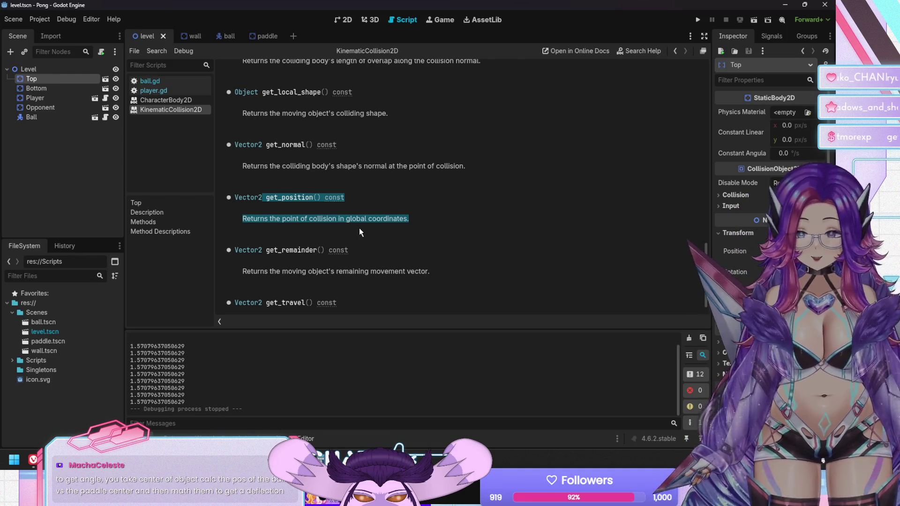
pyautogui.scroll(-1, 360, 232)
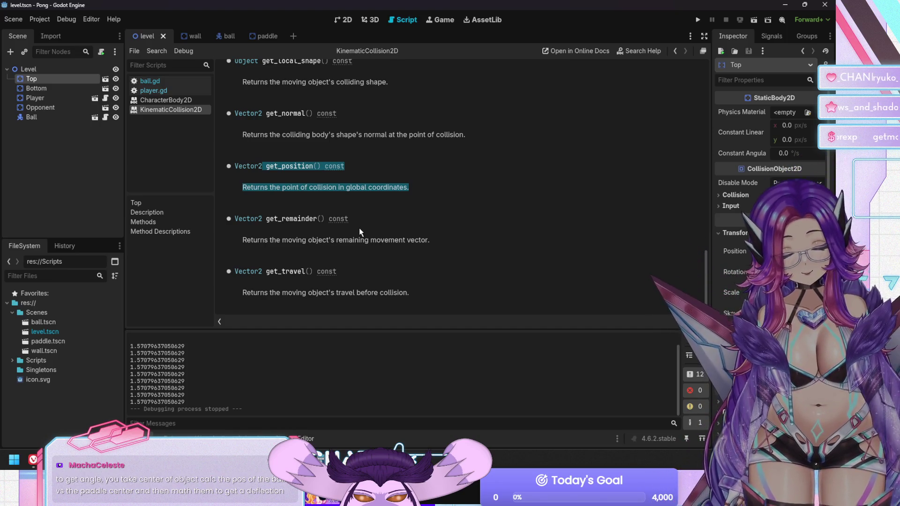
pyautogui.scroll(2, 360, 227)
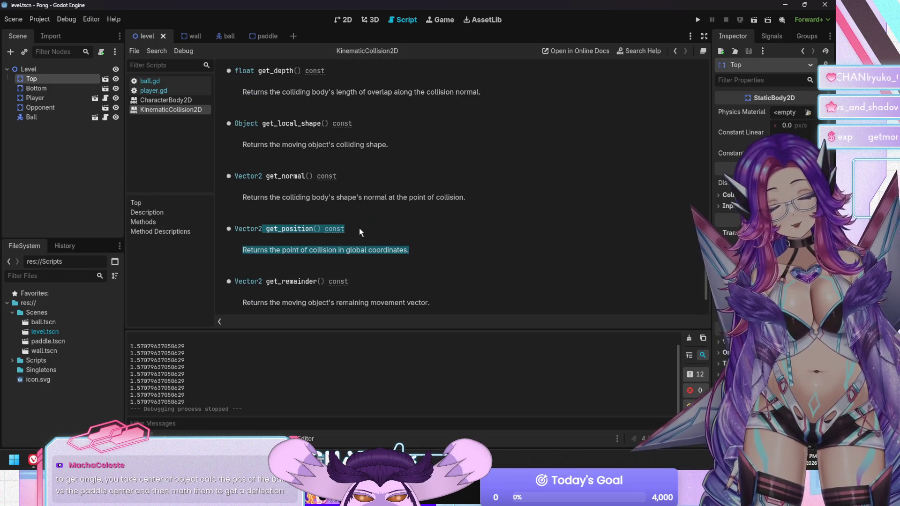
pyautogui.scroll(1, 359, 229)
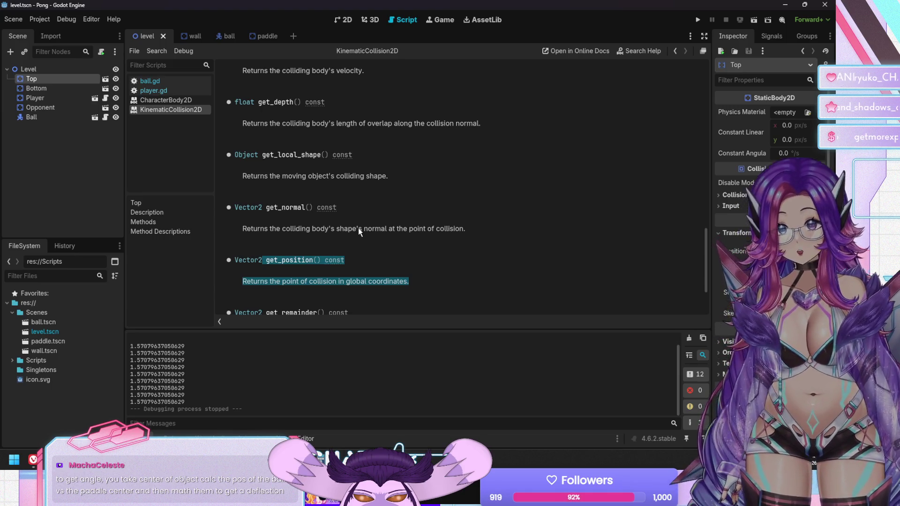
pyautogui.scroll(5, 358, 228)
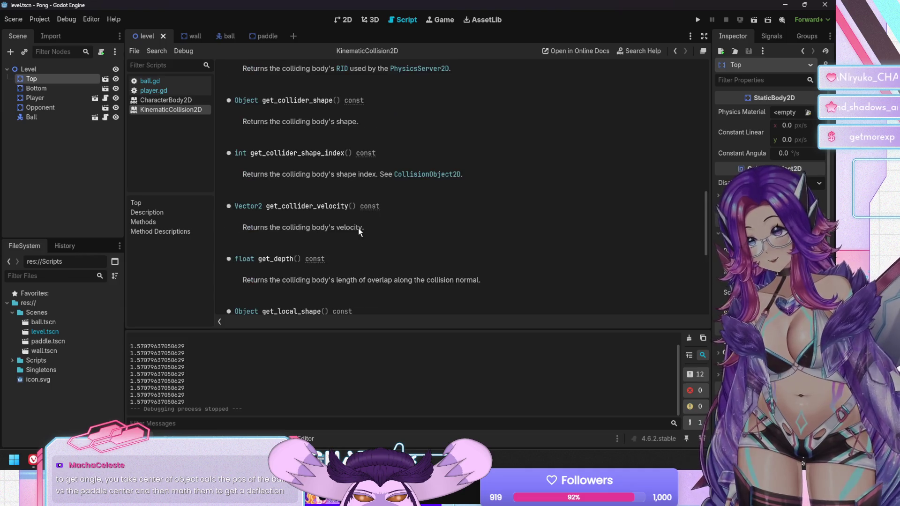
pyautogui.scroll(1, 358, 228)
pyautogui.scroll(6, 359, 227)
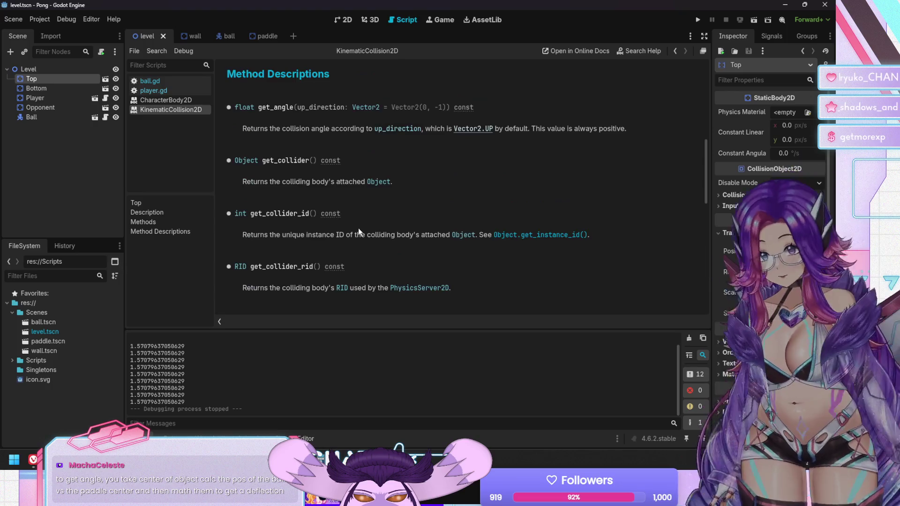
pyautogui.scroll(1, 358, 231)
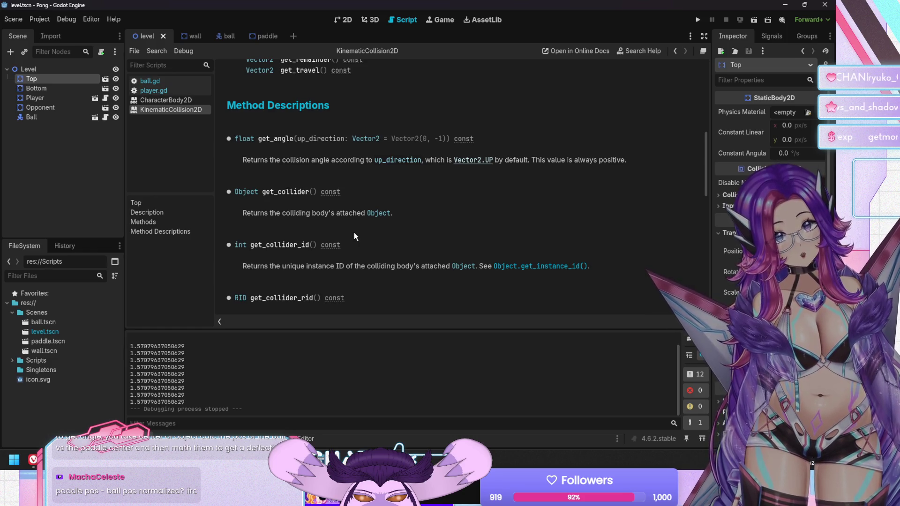
pyautogui.scroll(-3, 354, 232)
pyautogui.scroll(-10, 354, 232)
pyautogui.scroll(5, 353, 232)
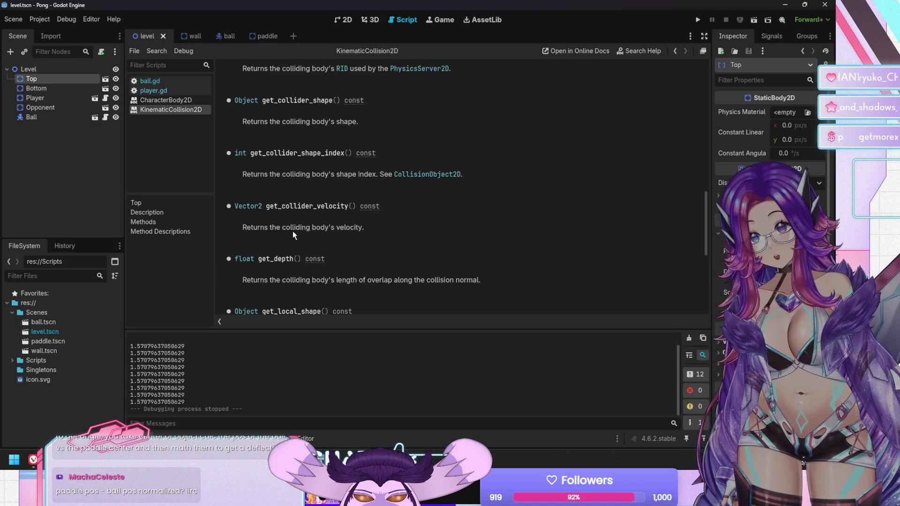
pyautogui.scroll(6, 293, 232)
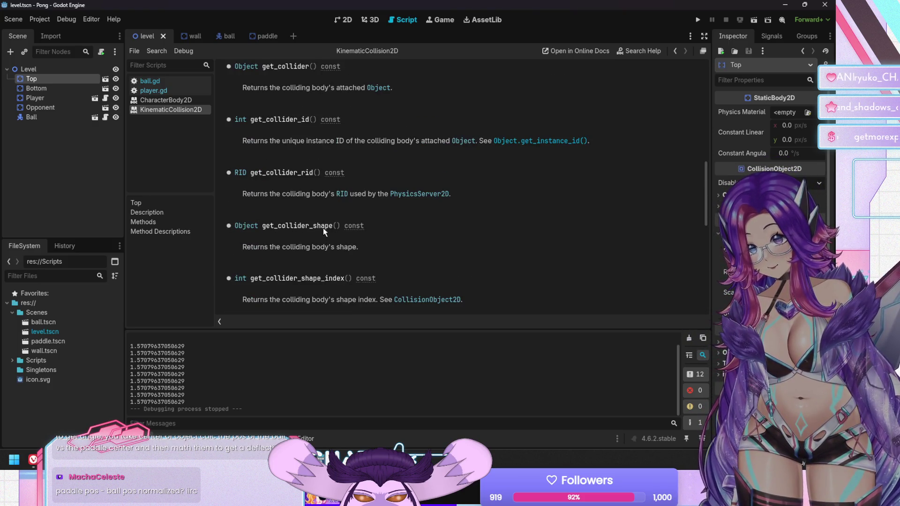
pyautogui.doubleClick(293, 226)
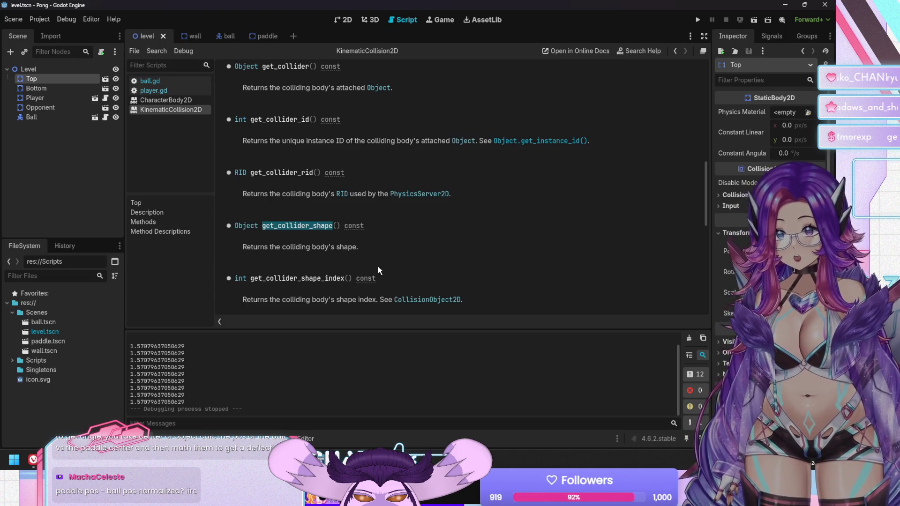
pyautogui.scroll(-5, 379, 268)
pyautogui.scroll(4, 378, 267)
pyautogui.scroll(1, 378, 266)
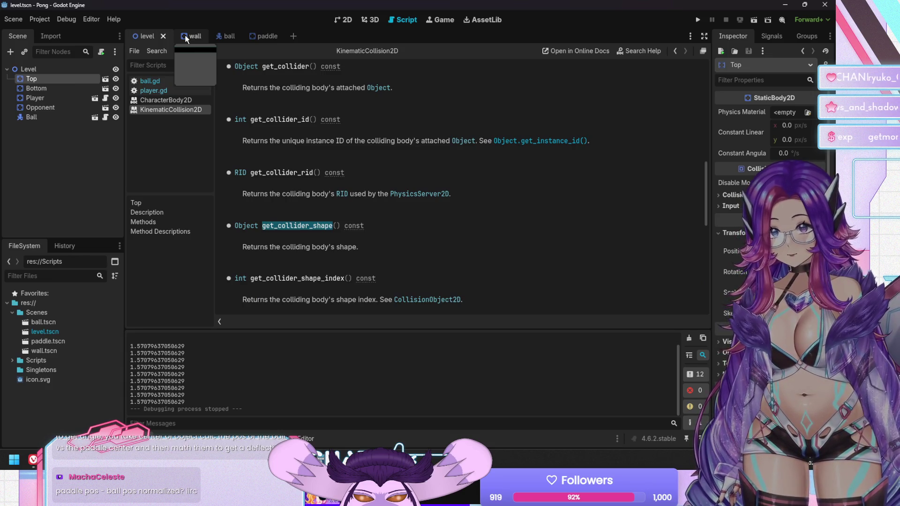
# Comment out ball.gd lines 18–20 and start a new indented line under if collision:
pyautogui.click(169, 79)
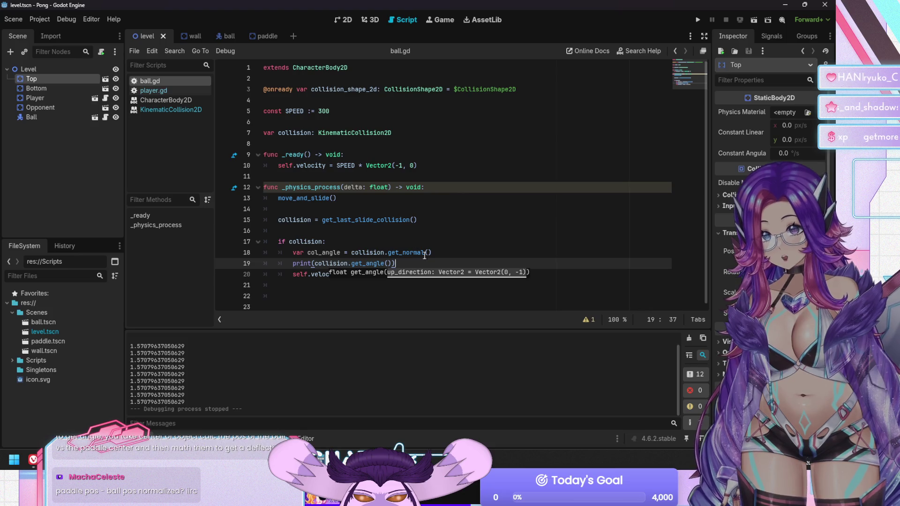
pyautogui.click(403, 252)
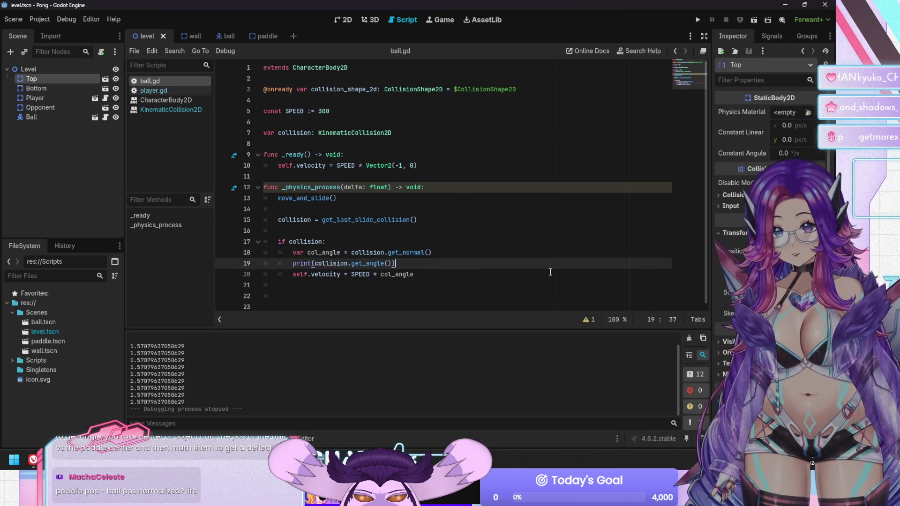
pyautogui.hotkey('shift', 'Down')
pyautogui.hotkey('shift', 'Down')
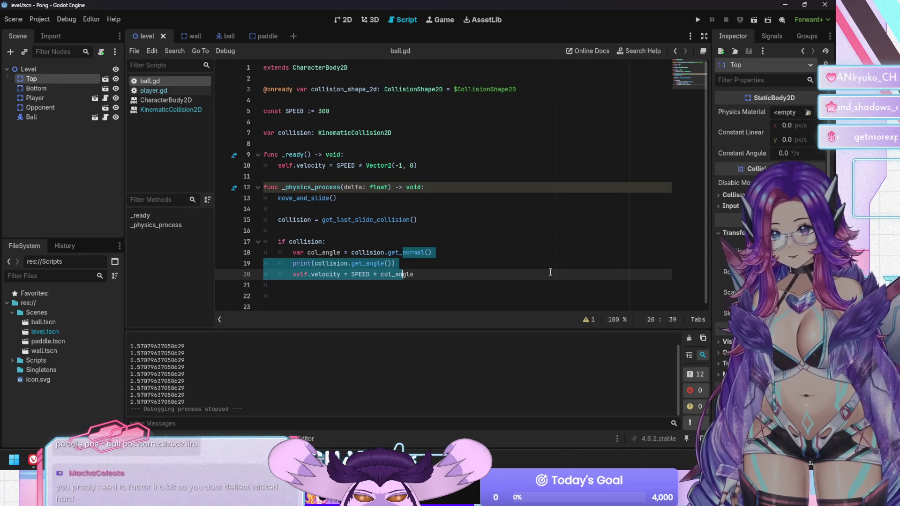
pyautogui.press('Left')
pyautogui.press('Up')
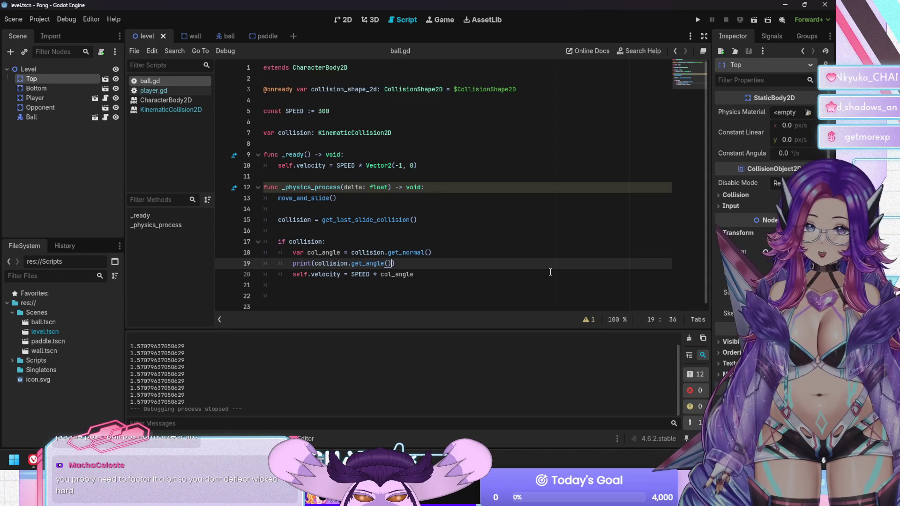
pyautogui.press('Up')
pyautogui.hotkey('shift', 'Down')
pyautogui.hotkey('shift', 'Down')
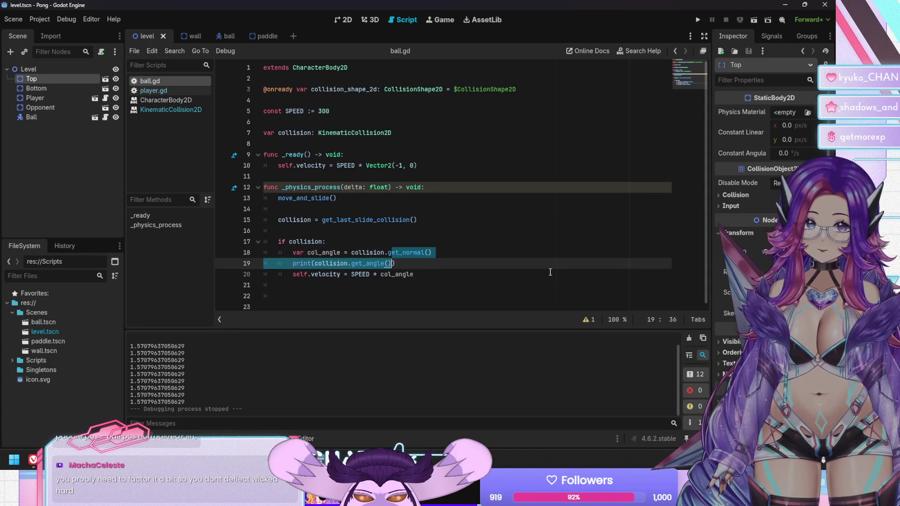
pyautogui.hotkey('ctrl', 'k')
pyautogui.press('Up')
pyautogui.press('Up')
pyautogui.press('Up')
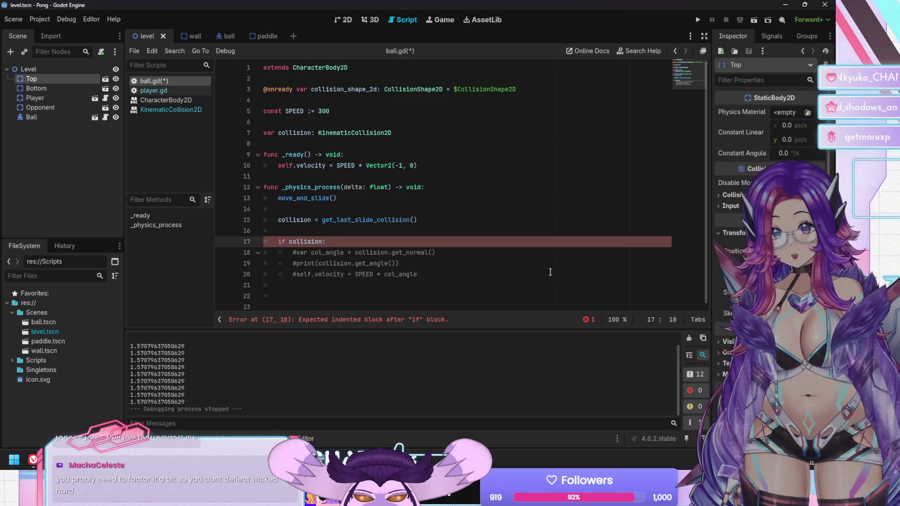
pyautogui.press('Return')
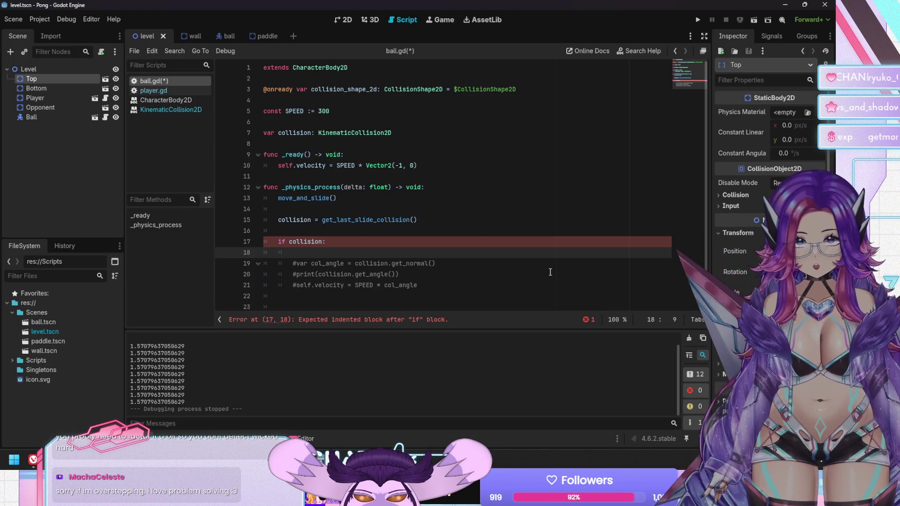
# Write col_object = collision.get_collider() on line 18
pyautogui.write('sel')
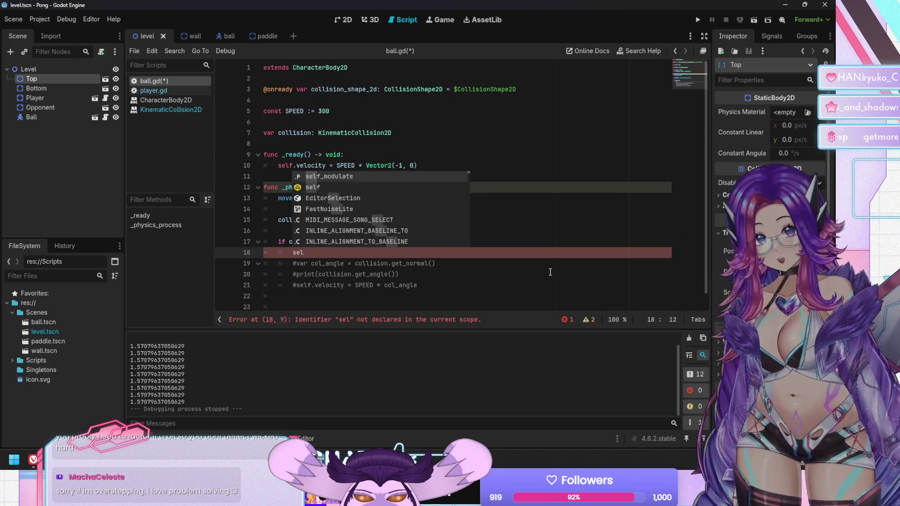
pyautogui.press('BackSpace')
pyautogui.press('BackSpace')
pyautogui.press('BackSpace')
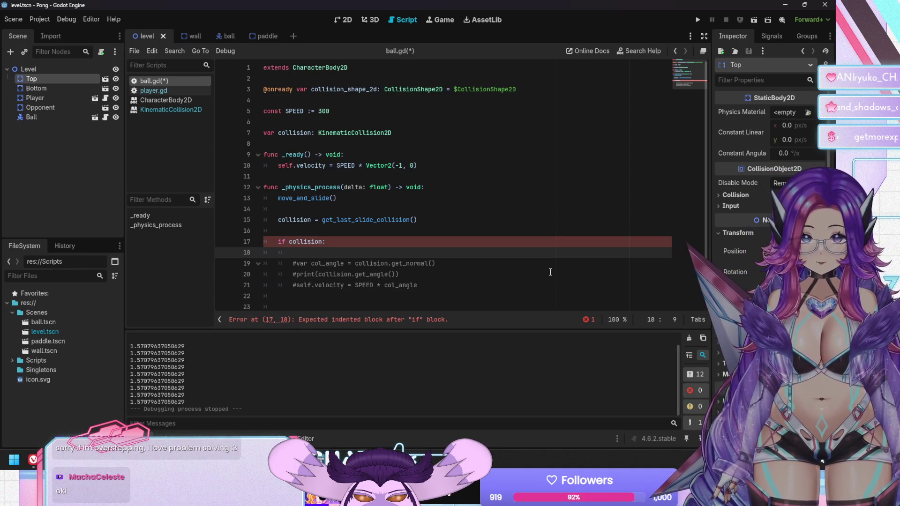
pyautogui.write('col')
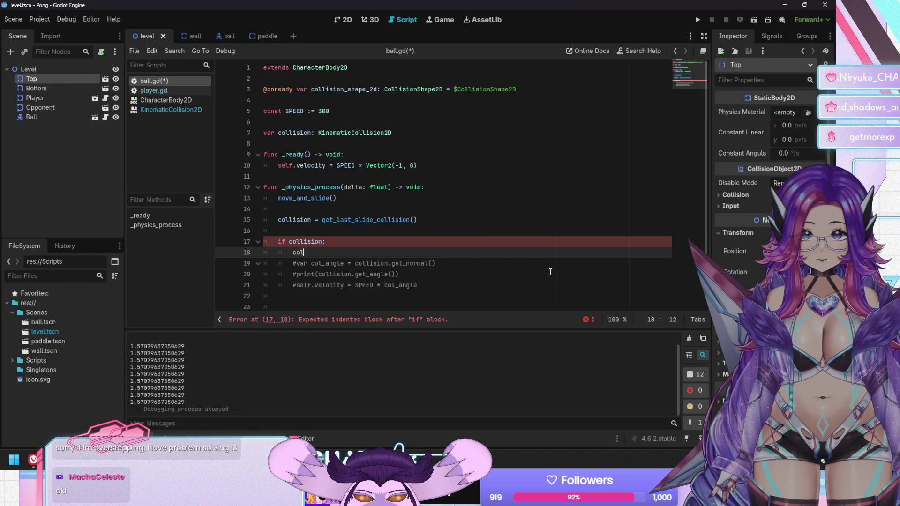
pyautogui.write('_object = ')
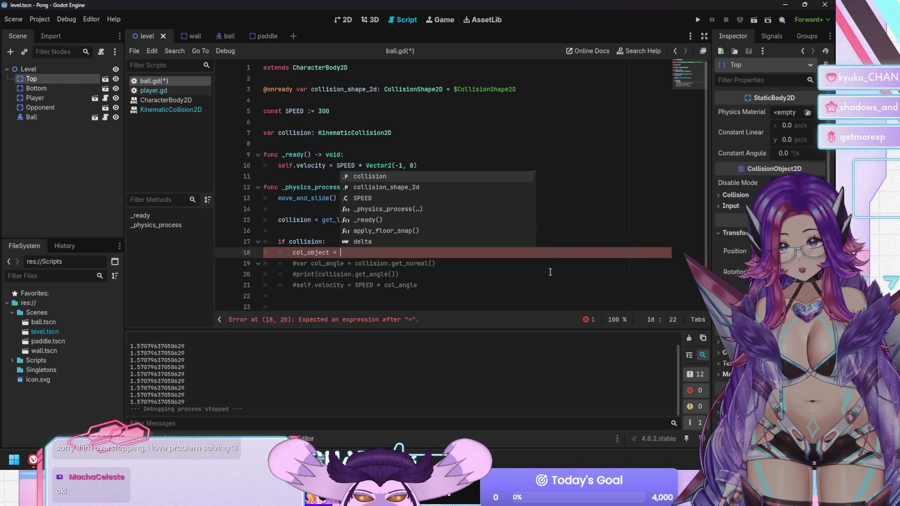
pyautogui.write('collis')
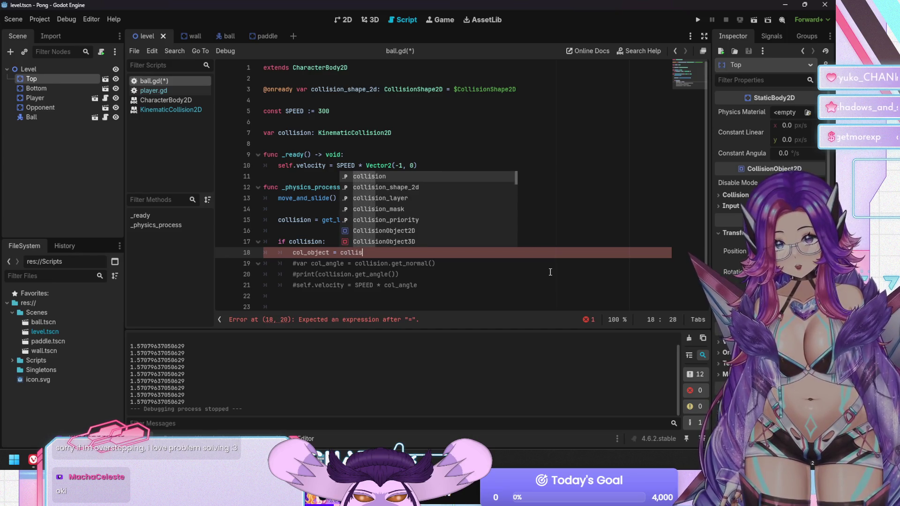
pyautogui.write('ion.getob')
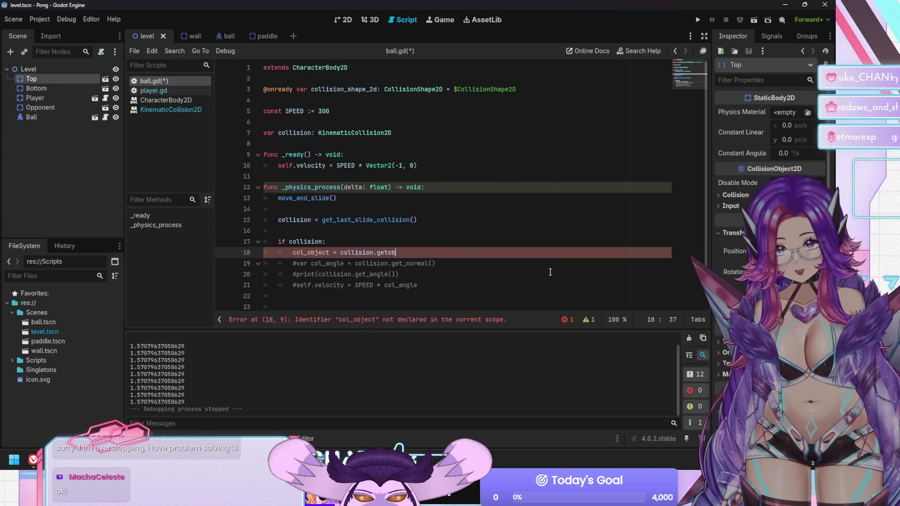
pyautogui.press('BackSpace')
pyautogui.press('BackSpace')
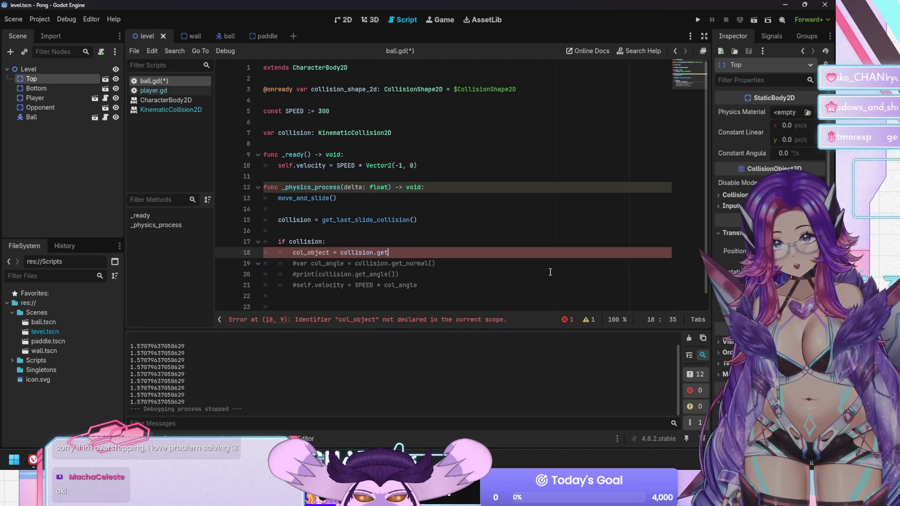
pyautogui.hotkey('ctrl', 'space')
pyautogui.press('Down')
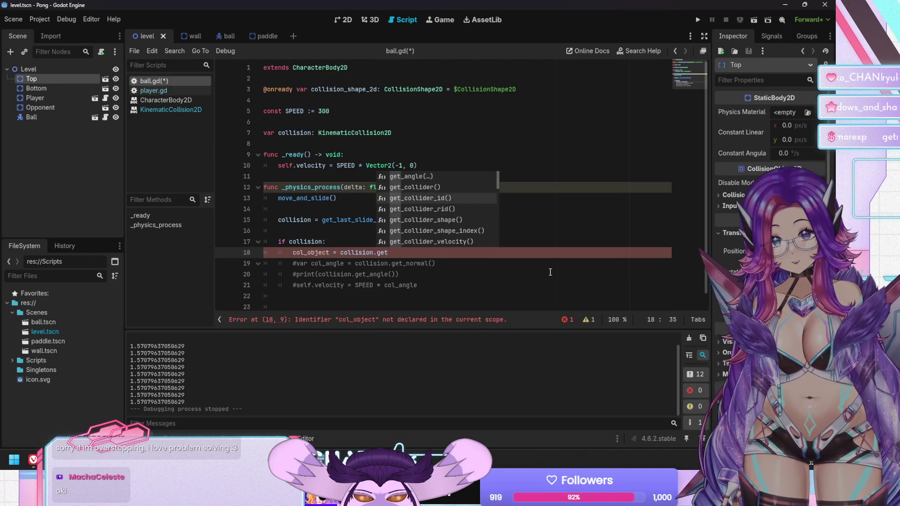
pyautogui.press('Return')
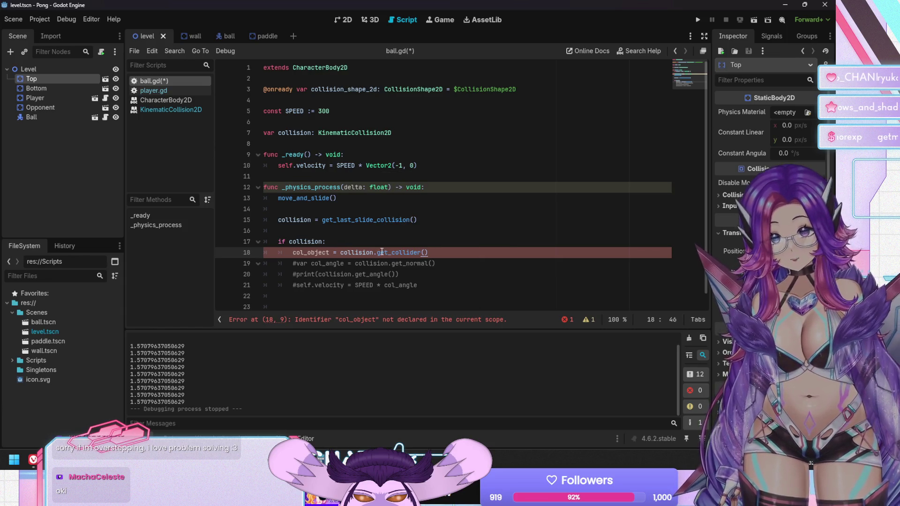
pyautogui.moveTo(382, 252)
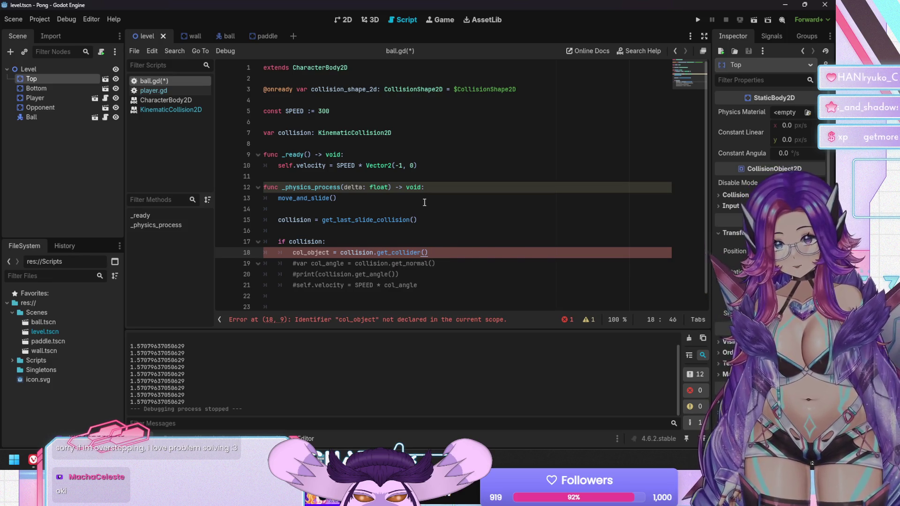
pyautogui.write('var')
# Declare col_object with var, begin a velocity line, drop self. from line 10, and save
pyautogui.press('Home')
pyautogui.write('var')
pyautogui.press('Right')
pyautogui.press('End')
pyautogui.press('Return')
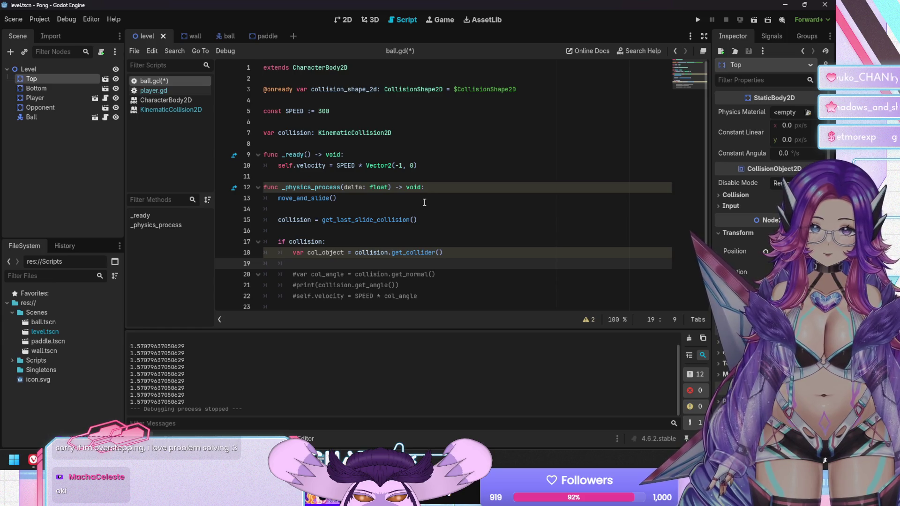
pyautogui.write('velocity')
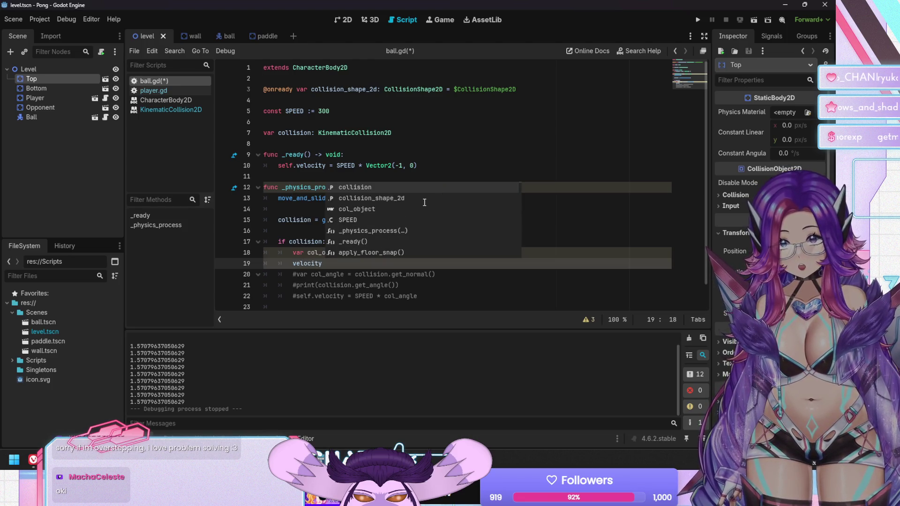
pyautogui.click(278, 166)
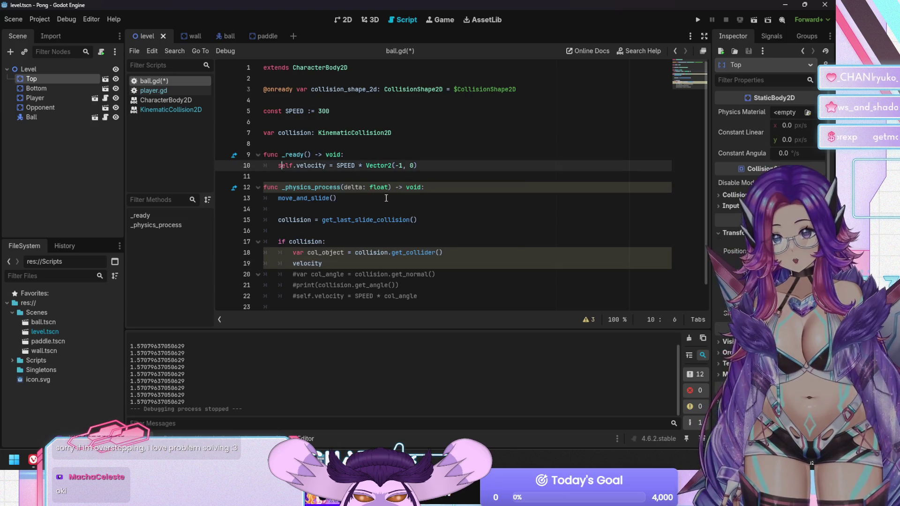
pyautogui.press('Delete')
pyautogui.press('Delete')
pyautogui.press('Delete')
pyautogui.press('Delete')
pyautogui.press('Delete')
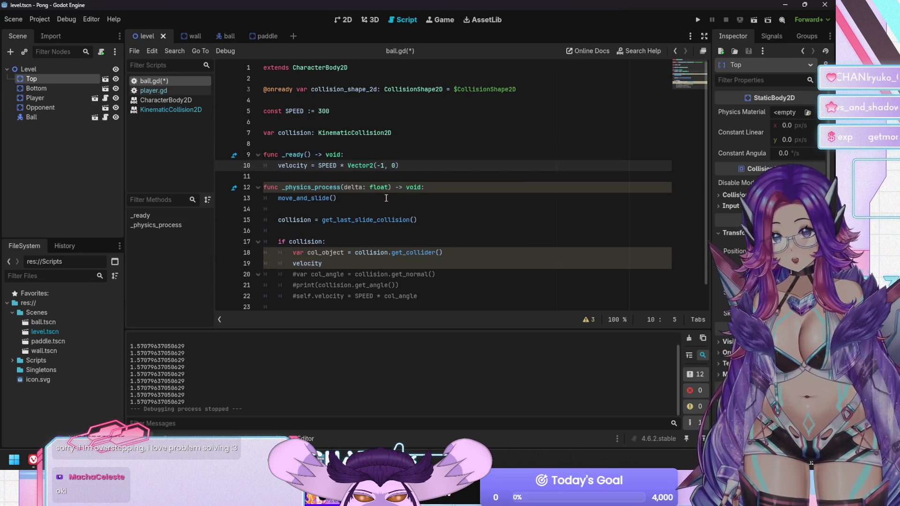
pyautogui.press('Down')
pyautogui.press('Down')
pyautogui.press('Down')
pyautogui.press('Down')
pyautogui.press('Down')
pyautogui.press('Down')
pyautogui.press('End')
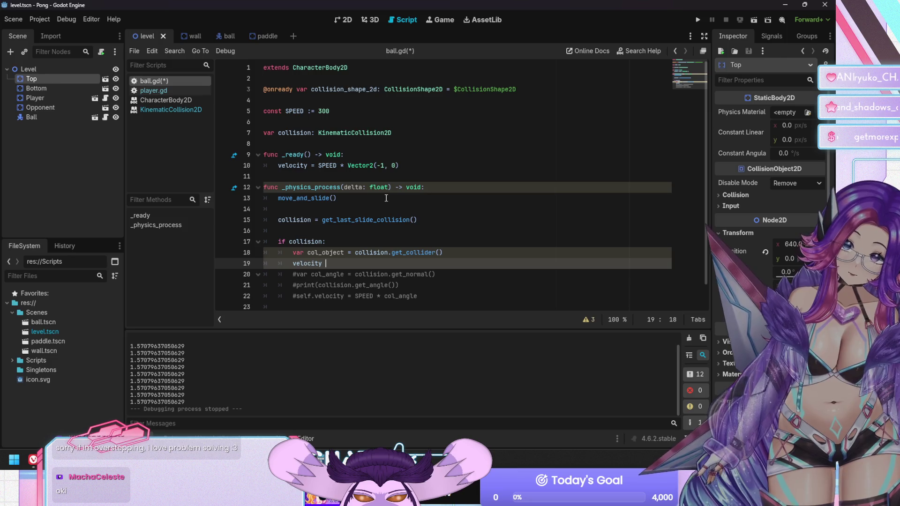
pyautogui.hotkey('ctrl', 's')
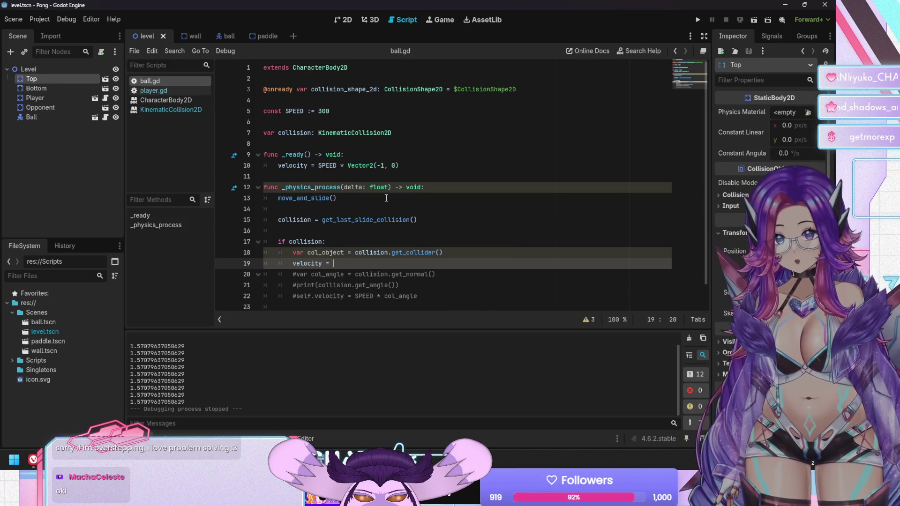
# Continue line 19 as velocity = col_object.position - position *
pyautogui.write('= ')
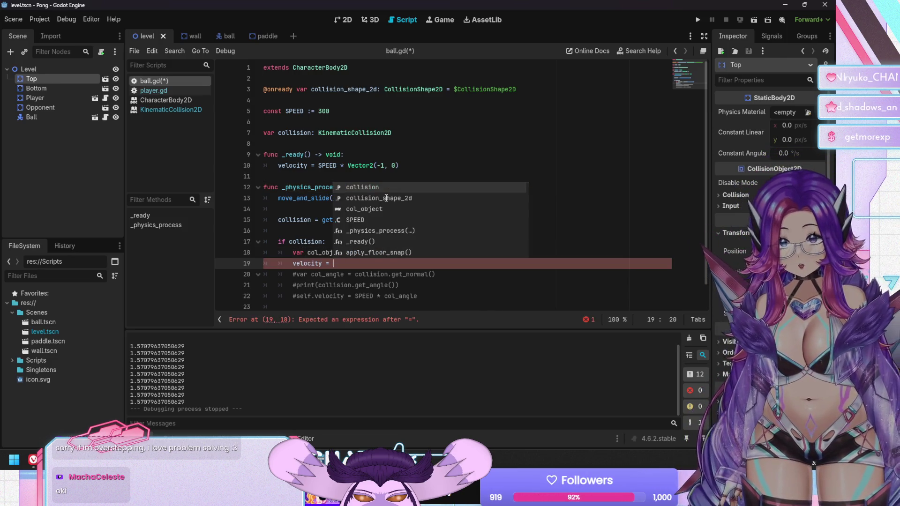
pyautogui.write('po')
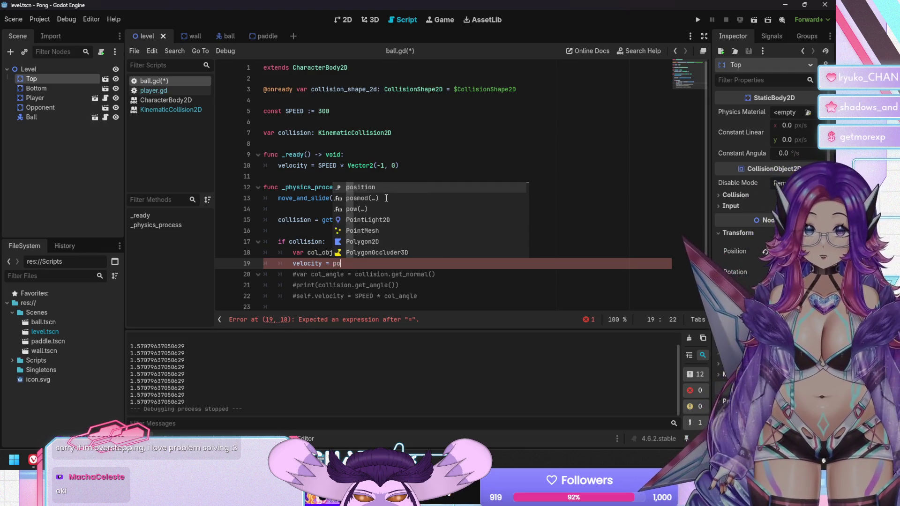
pyautogui.write('sition -')
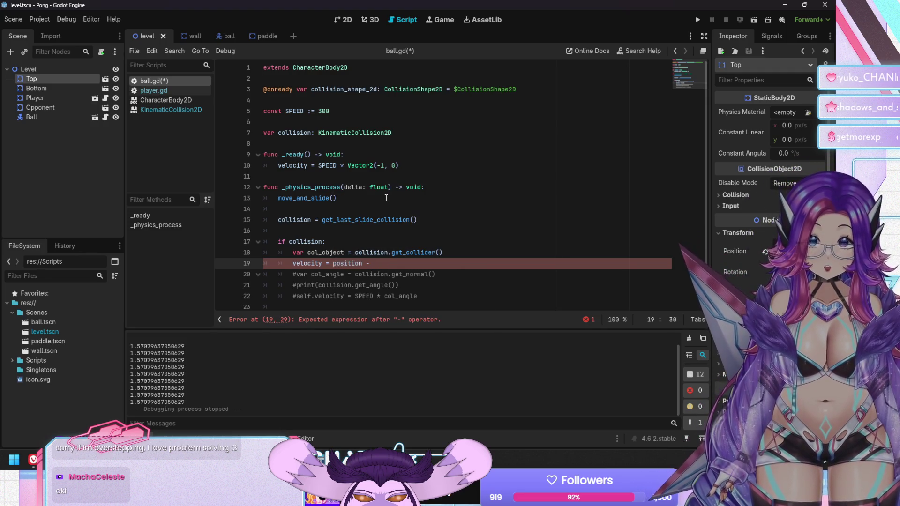
pyautogui.press('BackSpace')
pyautogui.press('BackSpace')
pyautogui.press('BackSpace')
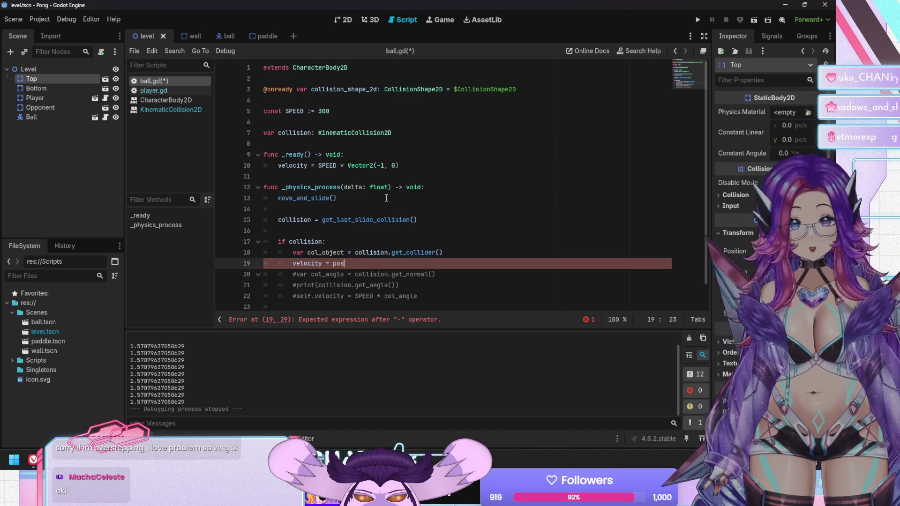
pyautogui.write('col_object')
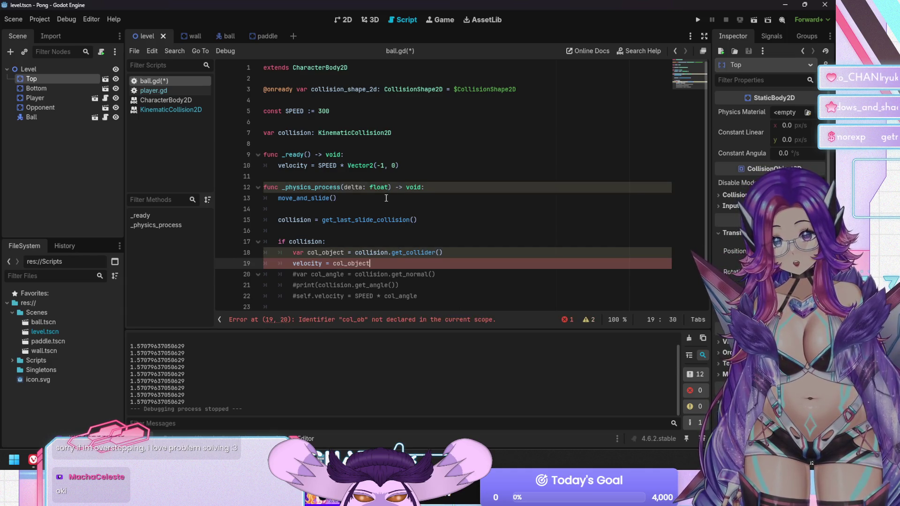
pyautogui.press('Return')
pyautogui.write('.posi')
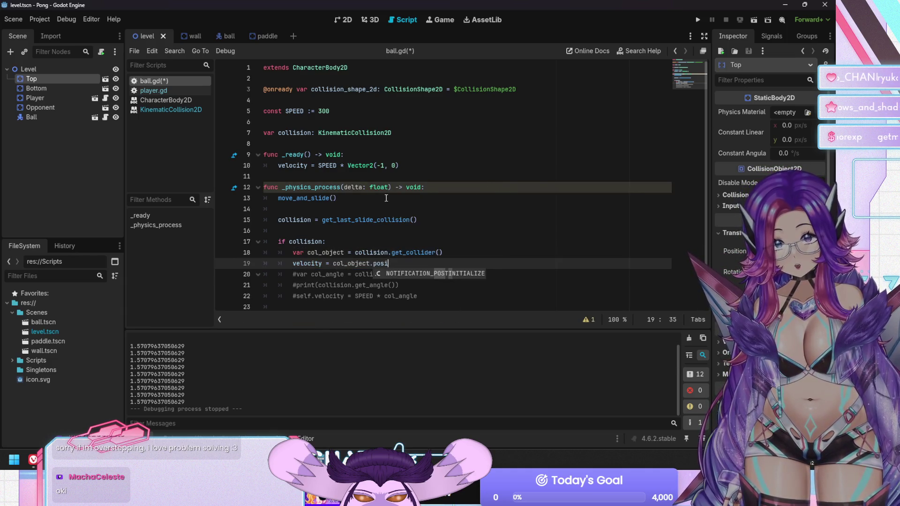
pyautogui.write('tion - position')
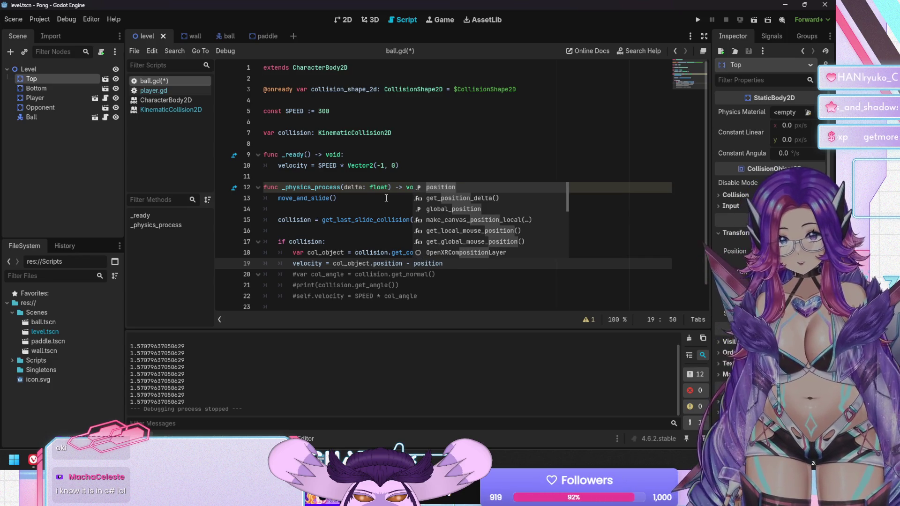
pyautogui.write('*')
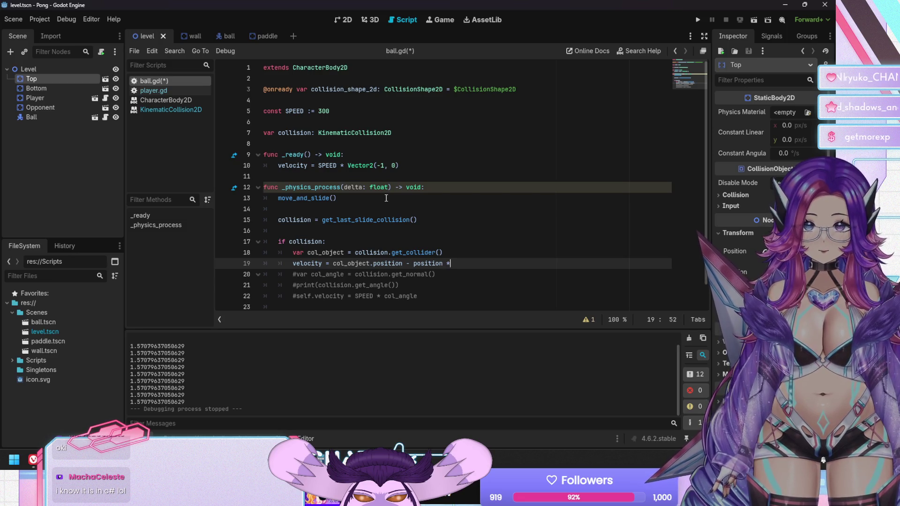
pyautogui.write(' vector2.norm')
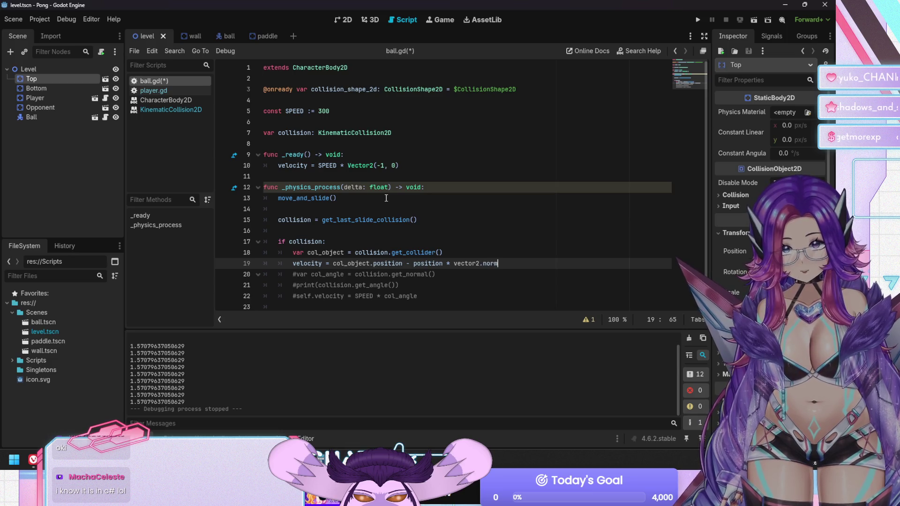
pyautogui.press('BackSpace')
pyautogui.press('BackSpace')
pyautogui.press('BackSpace')
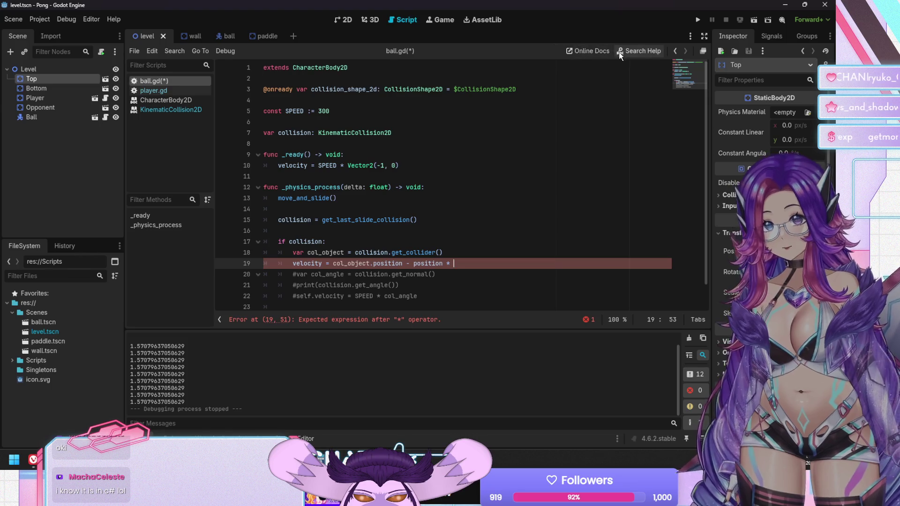
# Search the docs for vector2 and open the Vector2 class reference
pyautogui.click(622, 50)
pyautogui.write('vector2')
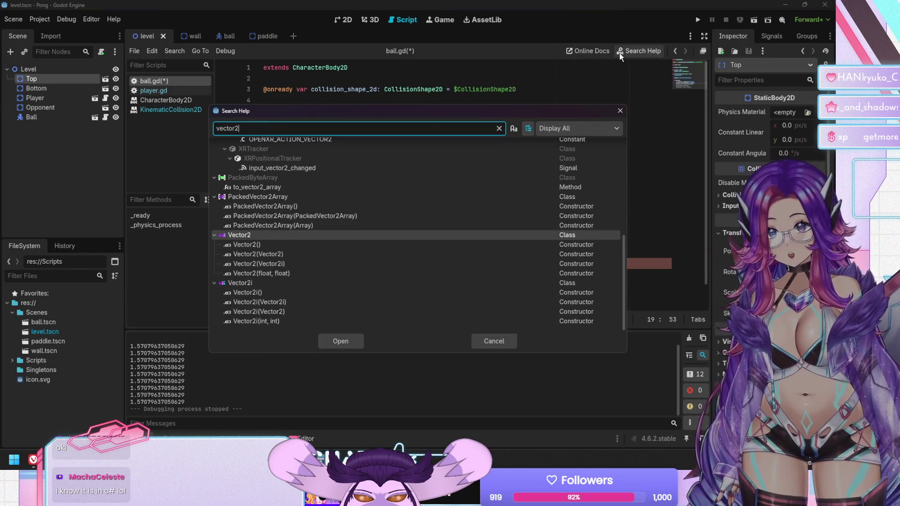
pyautogui.doubleClick(268, 232)
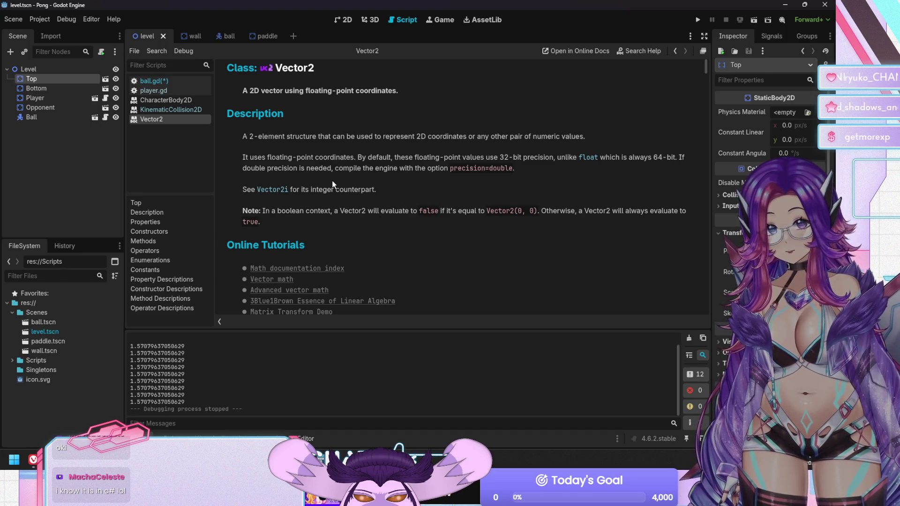
pyautogui.scroll(-10, 379, 223)
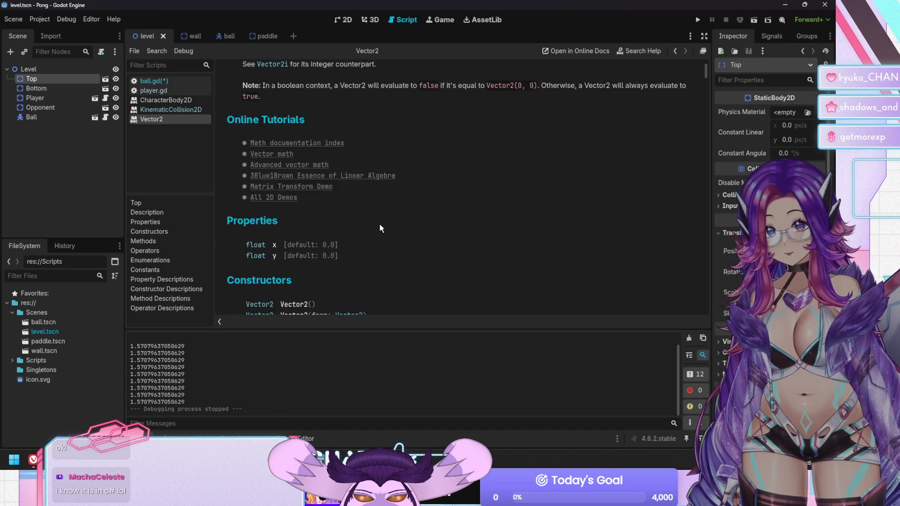
pyautogui.scroll(-5, 381, 229)
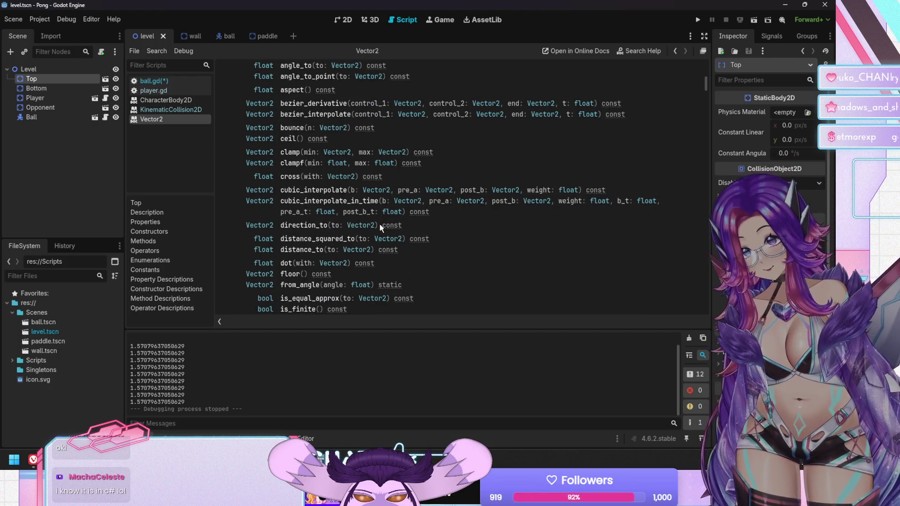
pyautogui.scroll(-3, 381, 228)
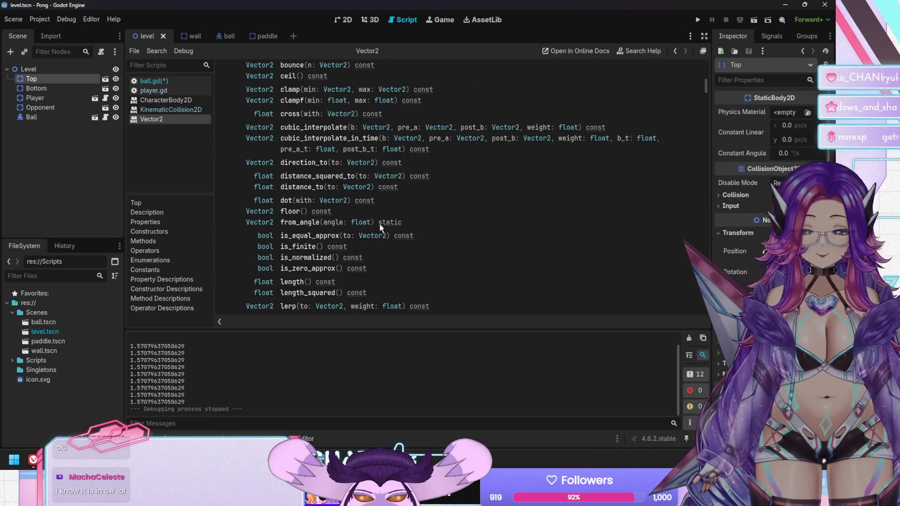
pyautogui.scroll(-1, 380, 228)
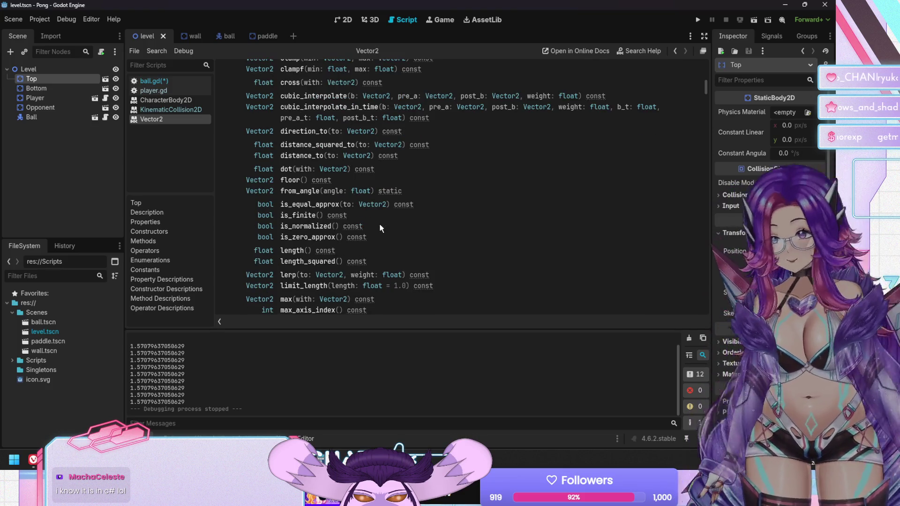
# Read the normalized() method description, then go back to ball.gd
pyautogui.click(306, 227)
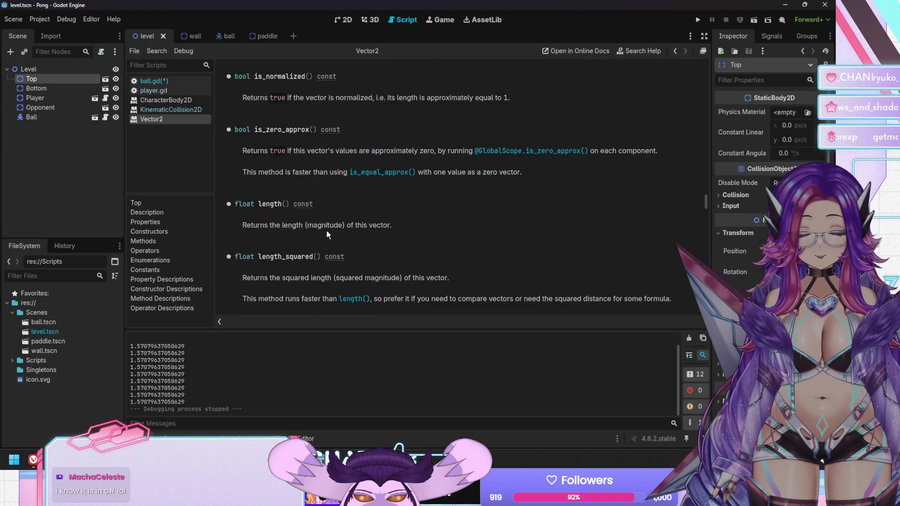
pyautogui.scroll(15, 431, 234)
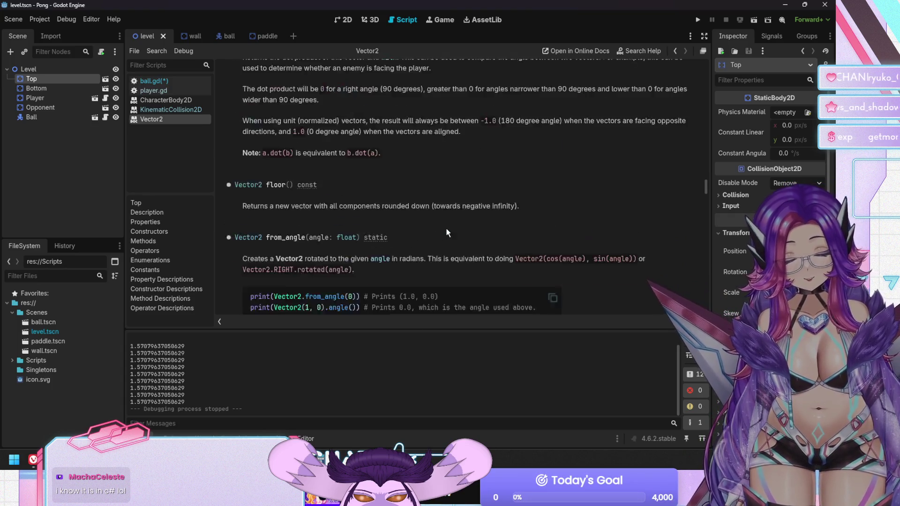
pyautogui.scroll(20, 445, 222)
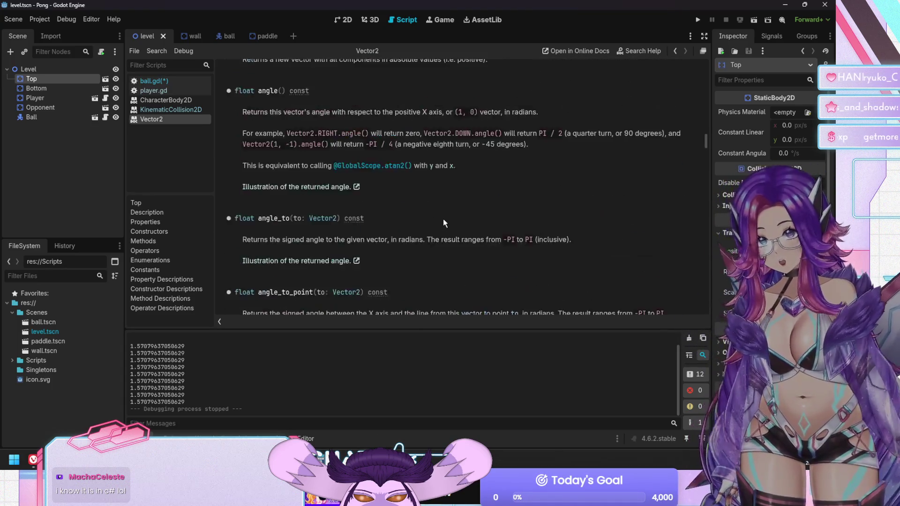
pyautogui.scroll(15, 451, 215)
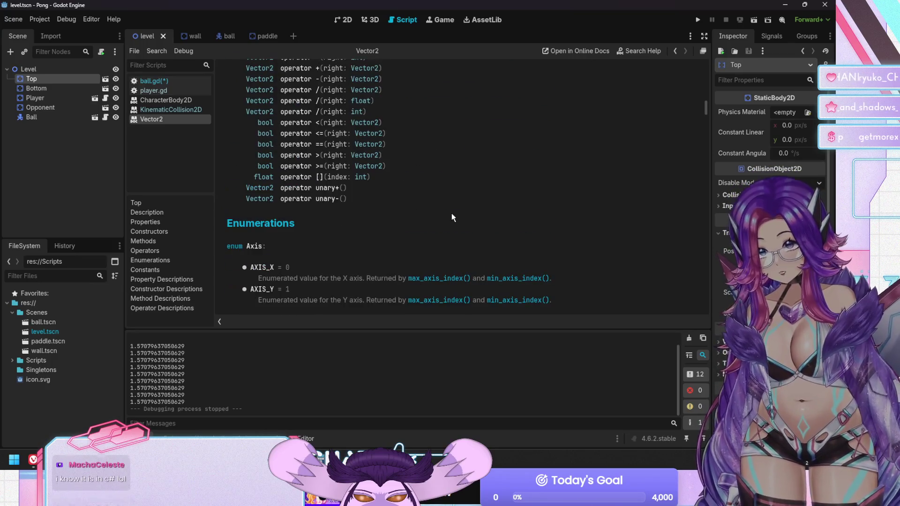
pyautogui.scroll(5, 451, 214)
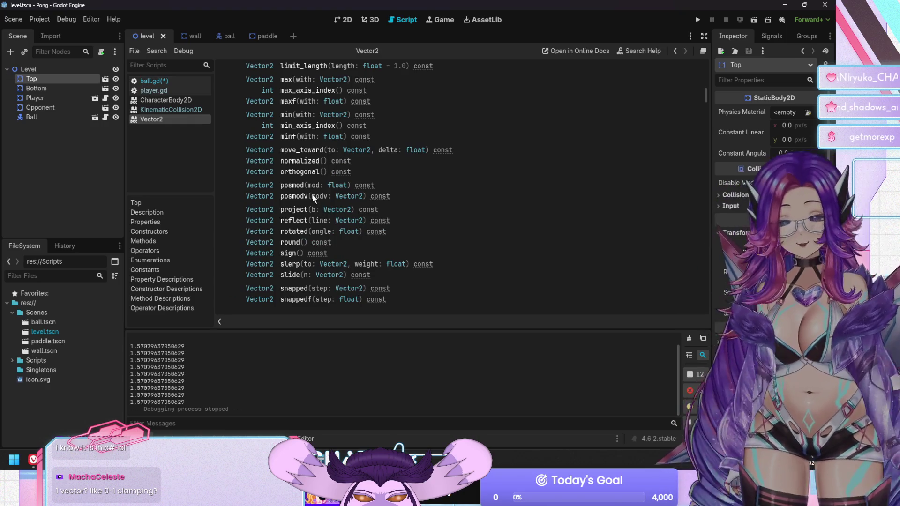
pyautogui.scroll(4, 328, 206)
pyautogui.scroll(13, 314, 199)
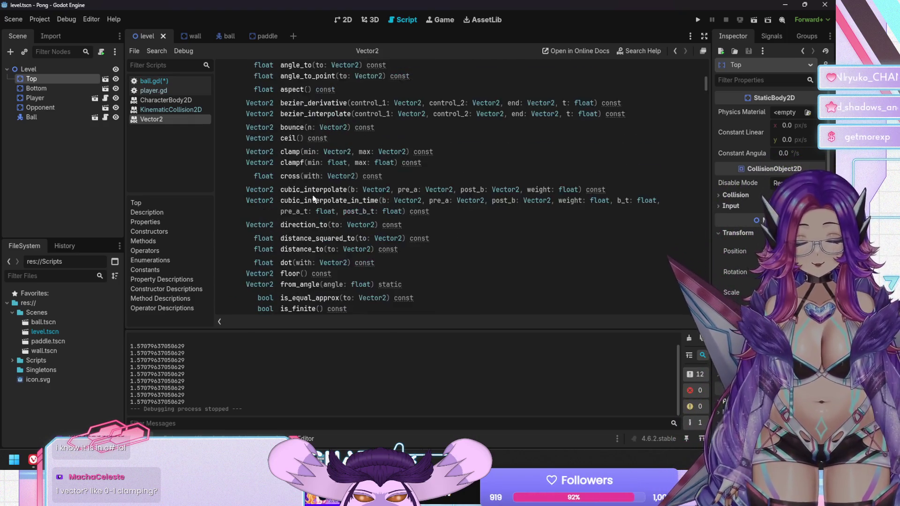
pyautogui.scroll(-8, 314, 199)
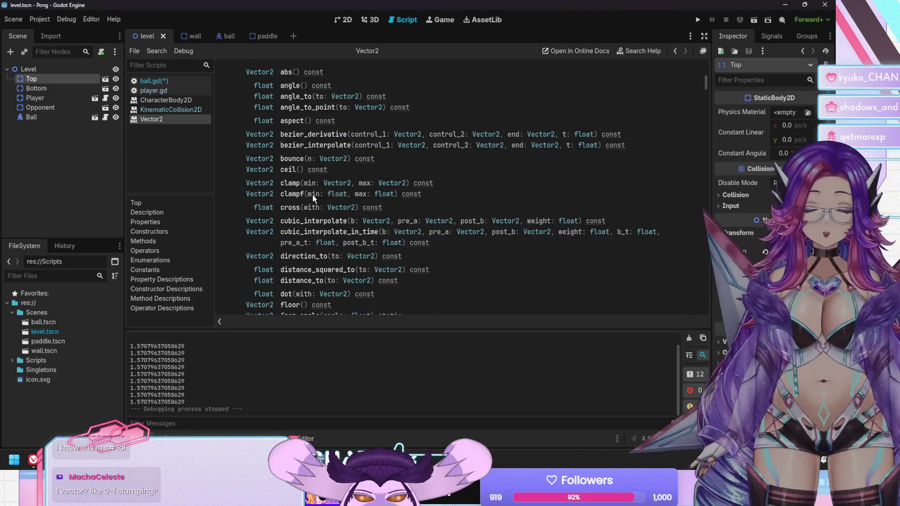
pyautogui.scroll(-9, 314, 198)
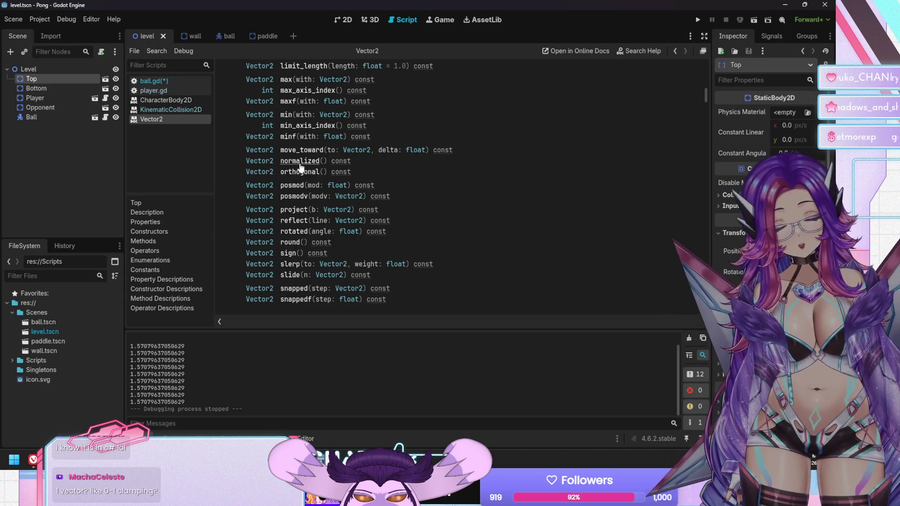
pyautogui.click(301, 163)
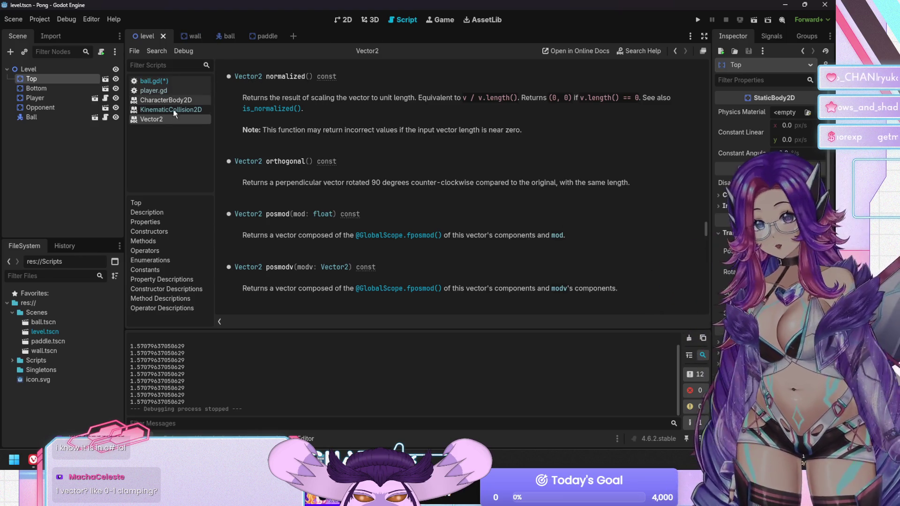
pyautogui.click(154, 80)
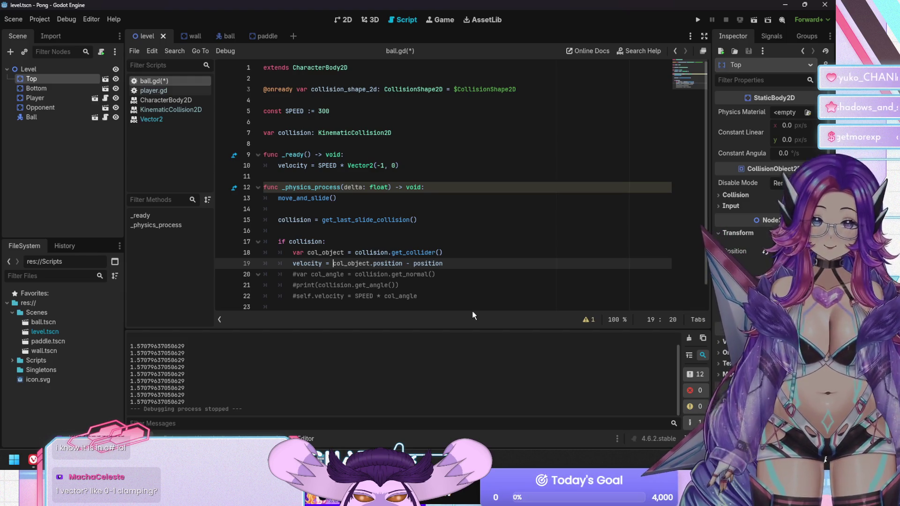
# Change line 19 to velocity = SPEED * (col_object.position - position).normalized()
pyautogui.write('(')
pyautogui.press('End')
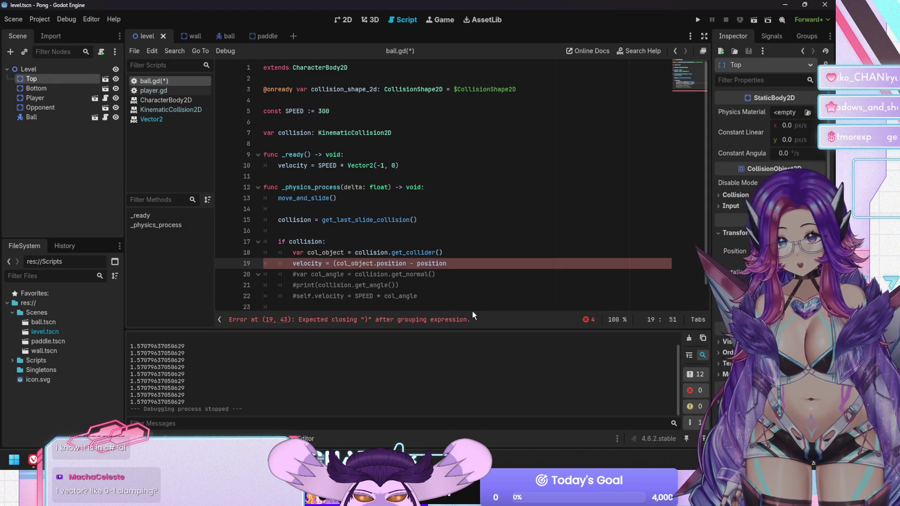
pyautogui.write(').normaliz')
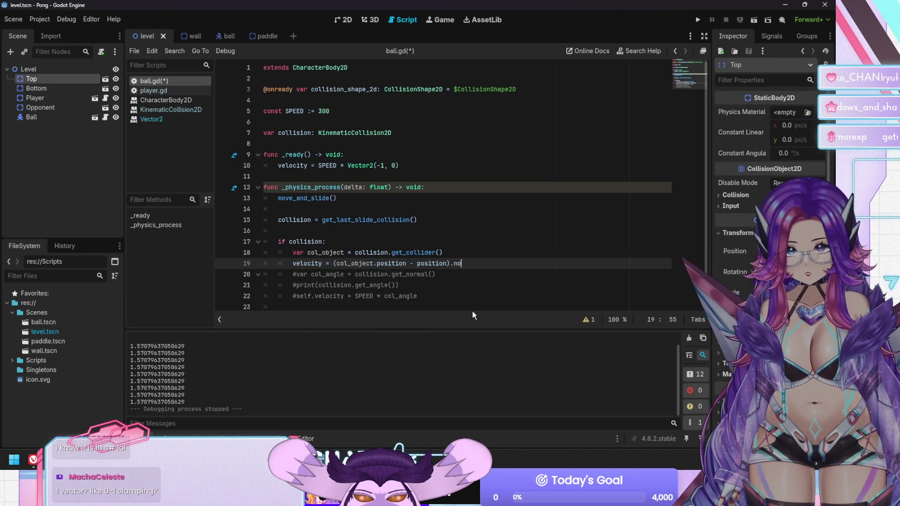
pyautogui.write('ed()')
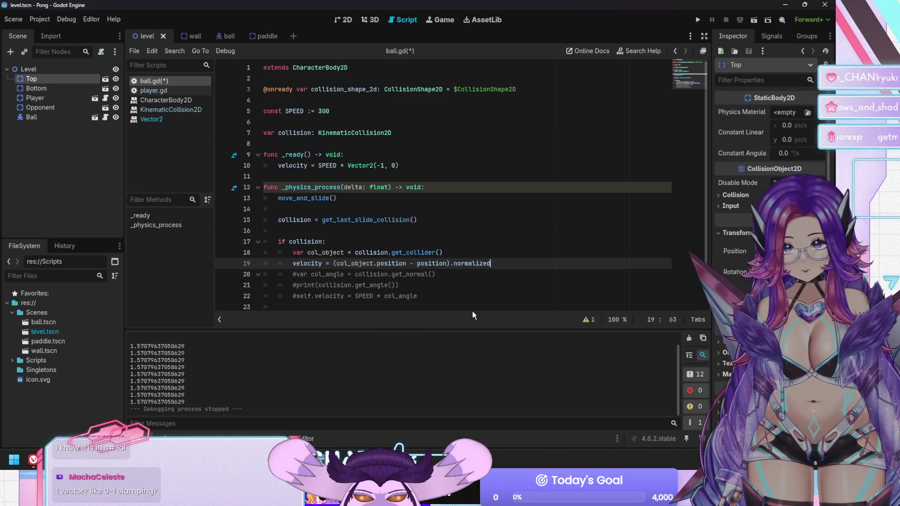
pyautogui.press('Return')
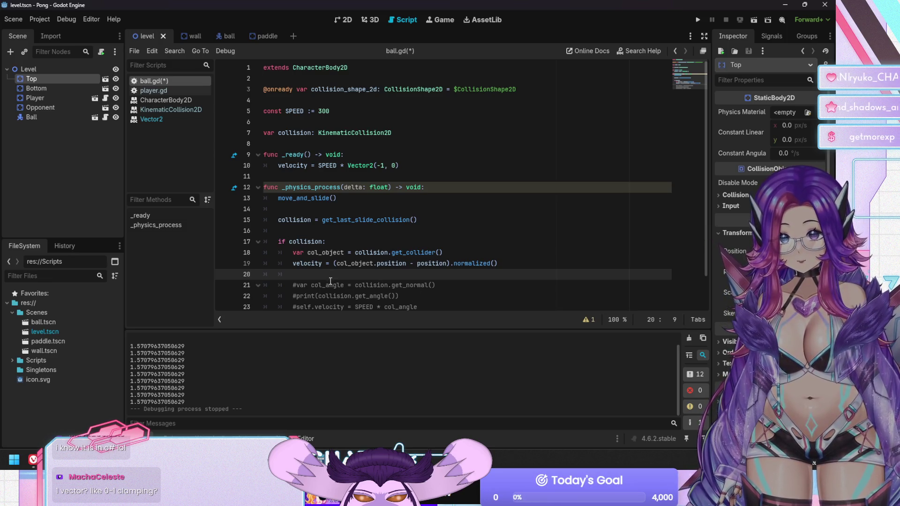
pyautogui.scroll(-1, 351, 293)
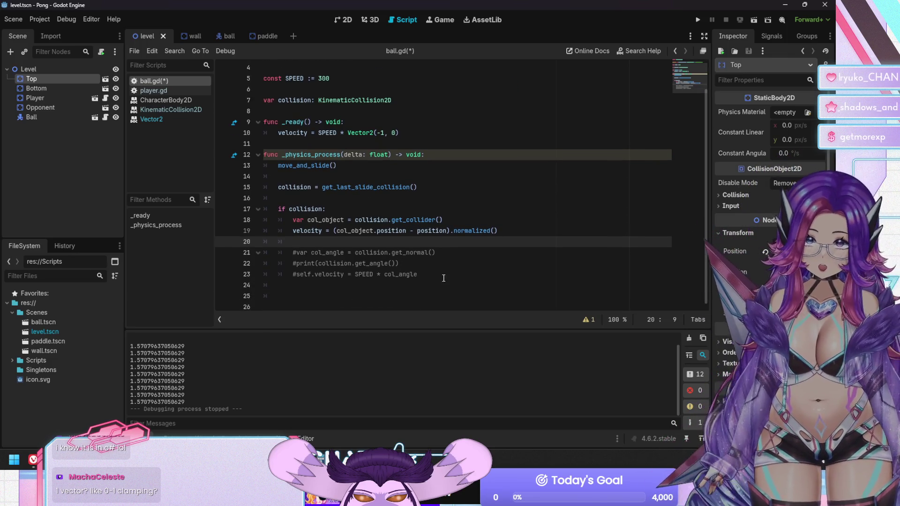
pyautogui.click(504, 230)
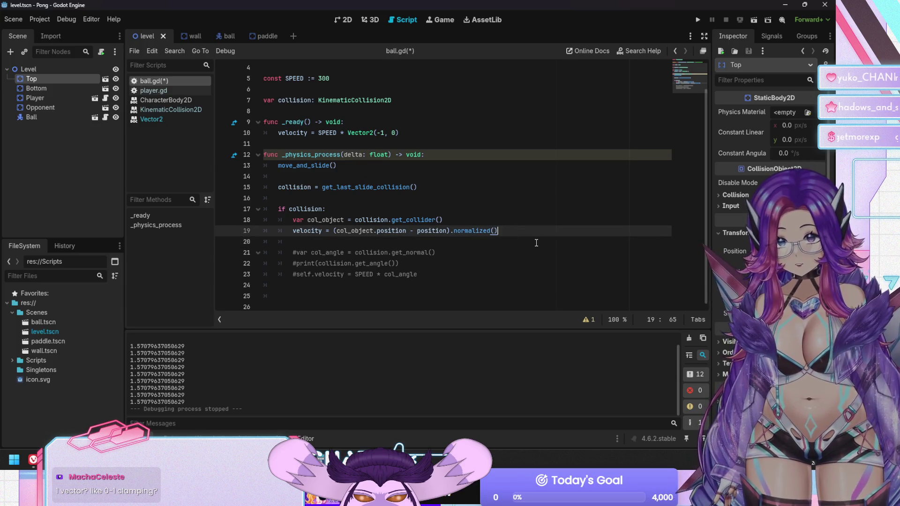
pyautogui.click(337, 230)
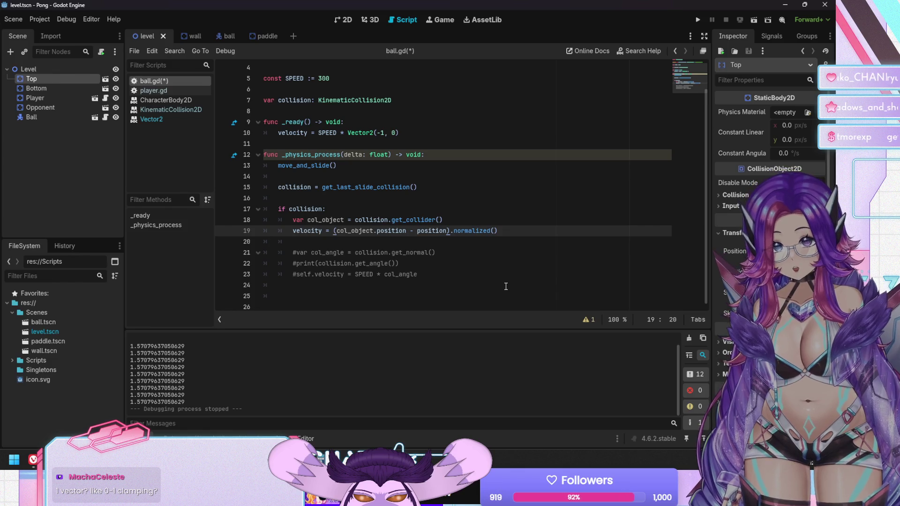
pyautogui.write('SPEED *')
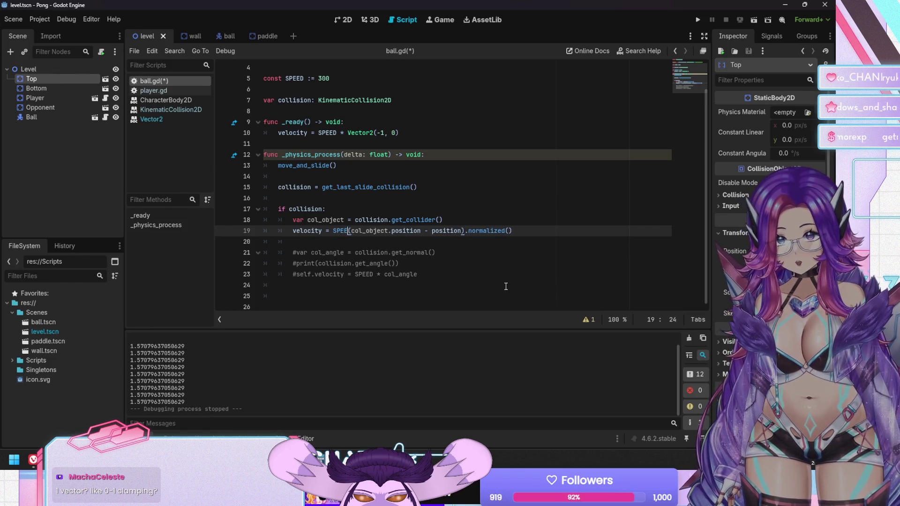
# Save ball.gd and launch the Pong game
pyautogui.hotkey('ctrl', 's')
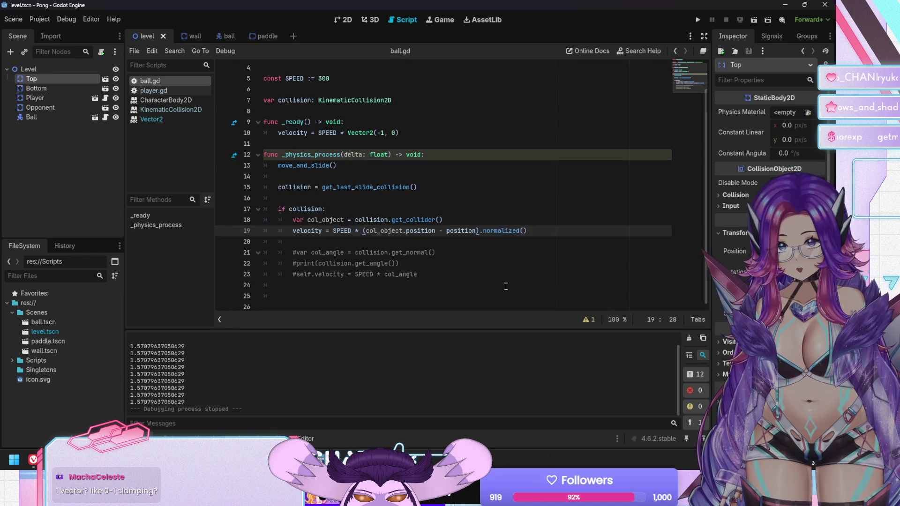
pyautogui.press('Down')
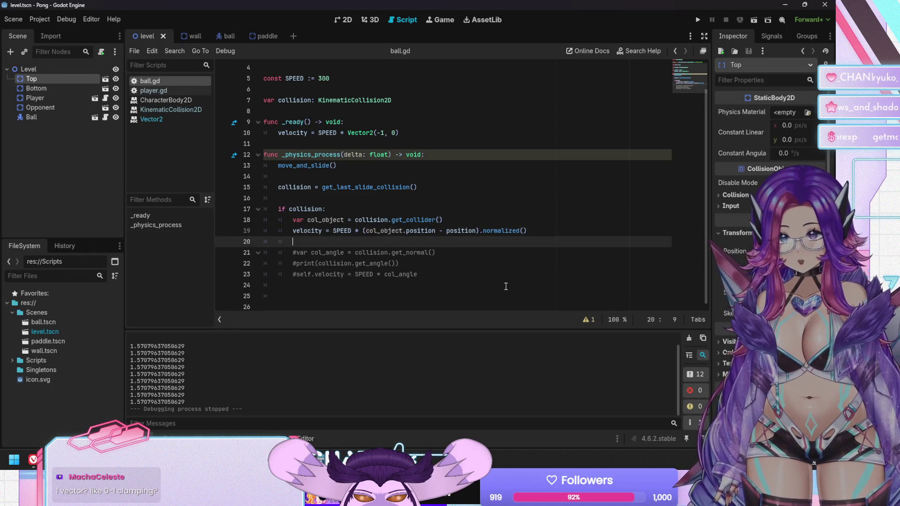
pyautogui.press('F5')
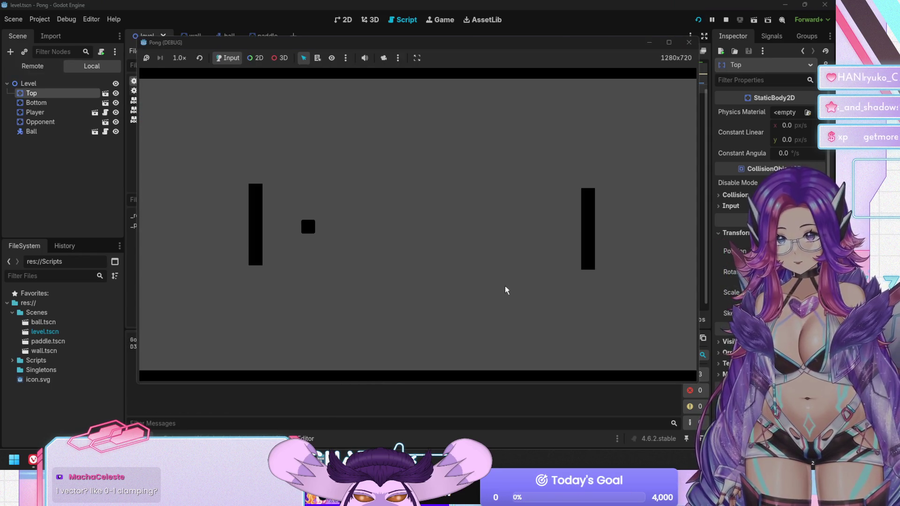
# Move the left paddle up and down while the ball stays stuck to it
pyautogui.press('Down')
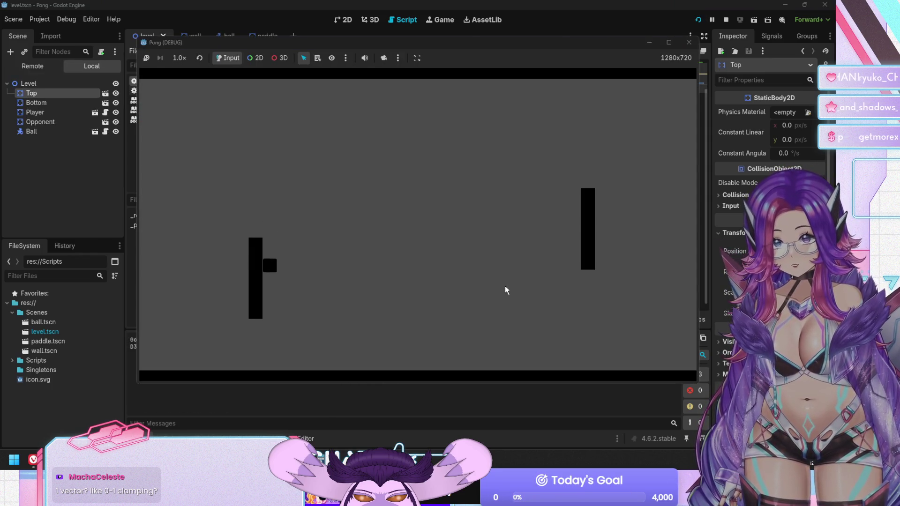
pyautogui.press('Up')
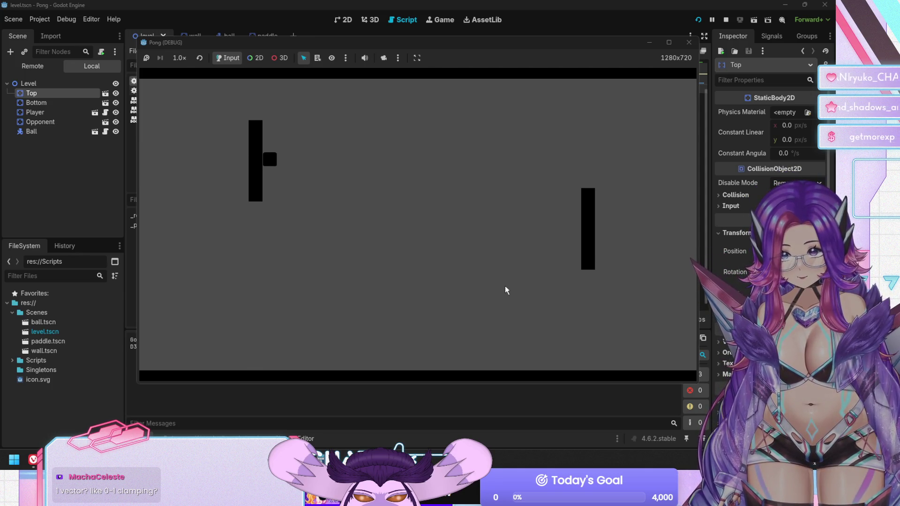
pyautogui.press('Down')
pyautogui.press('Up')
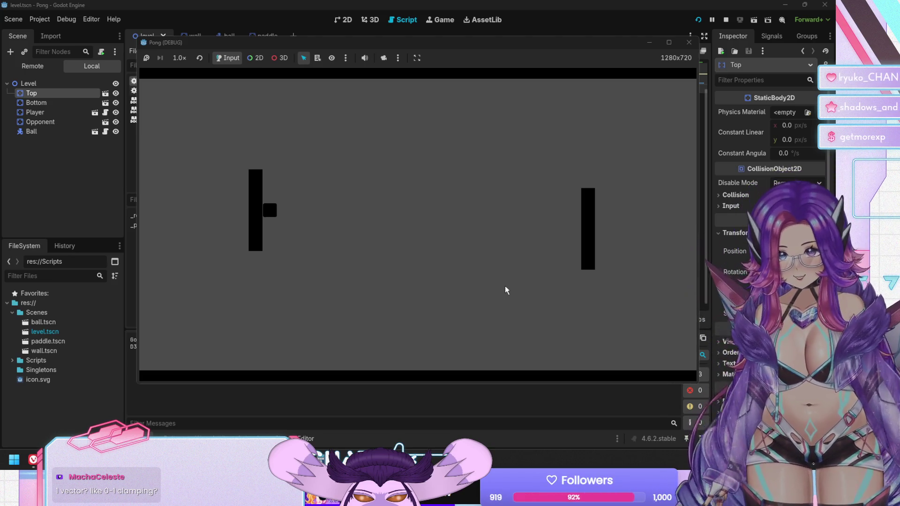
# Stop the game and select the col_object.position term on line 19
pyautogui.press('F8')
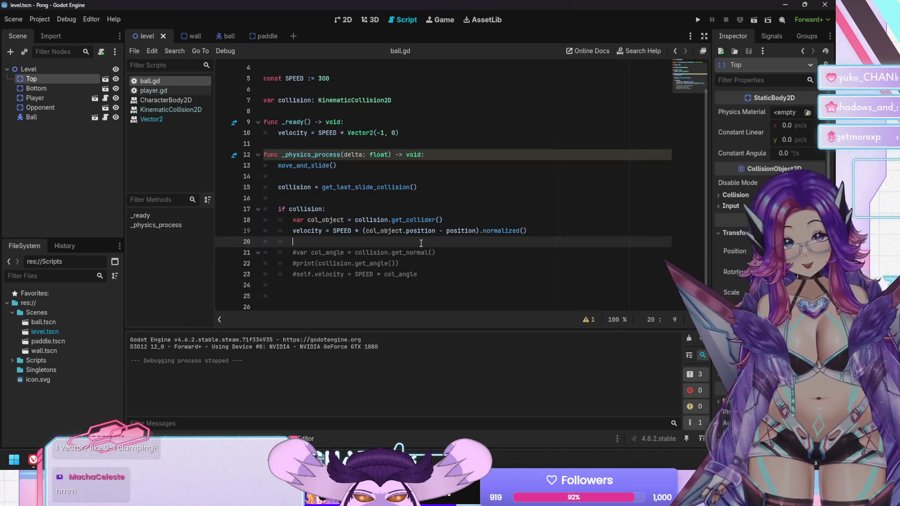
pyautogui.click(439, 231)
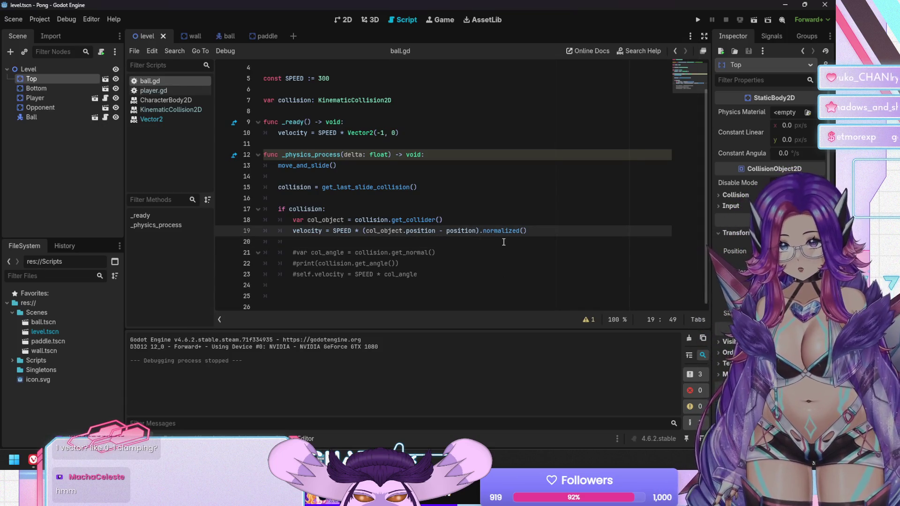
pyautogui.hotkey('ctrl', 'shift', 'Left')
pyautogui.hotkey('ctrl', 'shift', 'Left')
pyautogui.hotkey('ctrl', 'shift', 'Left')
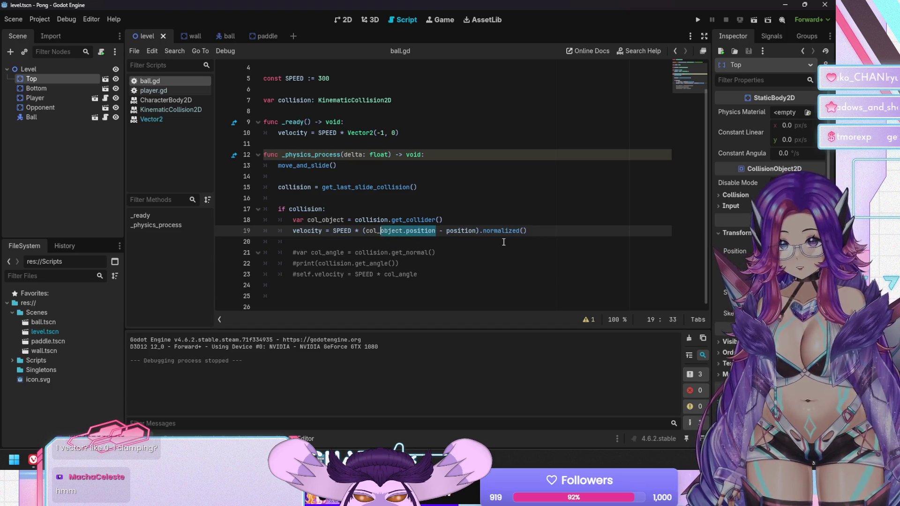
# Reverse line 19's subtraction to (position - col_object.position) and rerun the game
pyautogui.press('Delete')
pyautogui.press('Delete')
pyautogui.press('Delete')
pyautogui.press('Right')
pyautogui.write('- col_object.position')
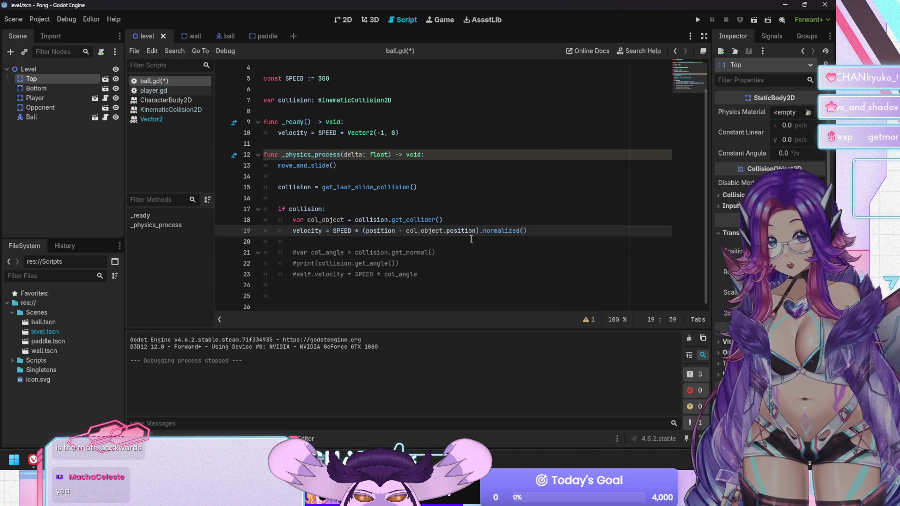
pyautogui.press('F5')
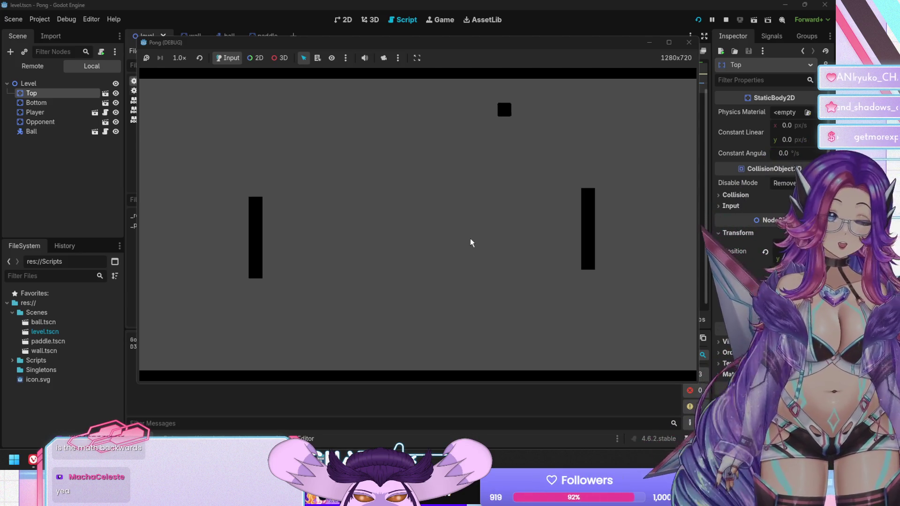
# Move the paddle up as the ball leaves past the right paddle, then stop the game
pyautogui.press('Up')
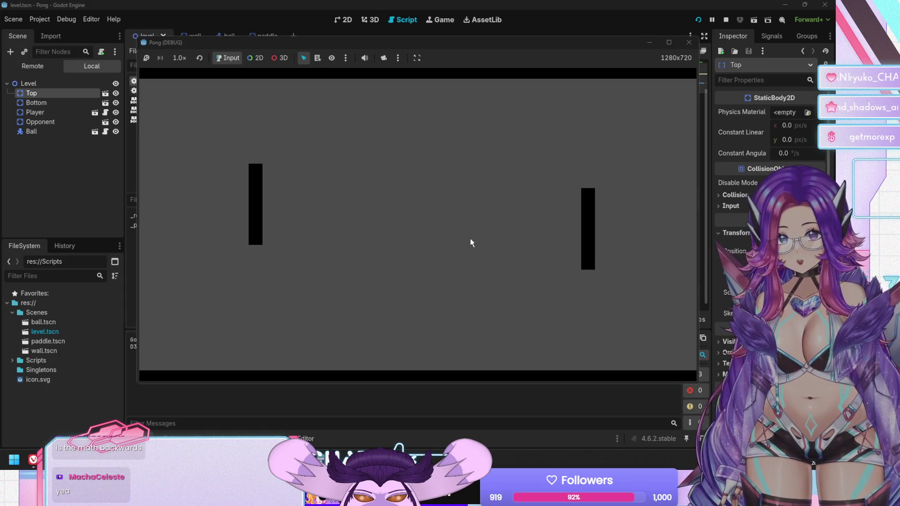
pyautogui.press('F8')
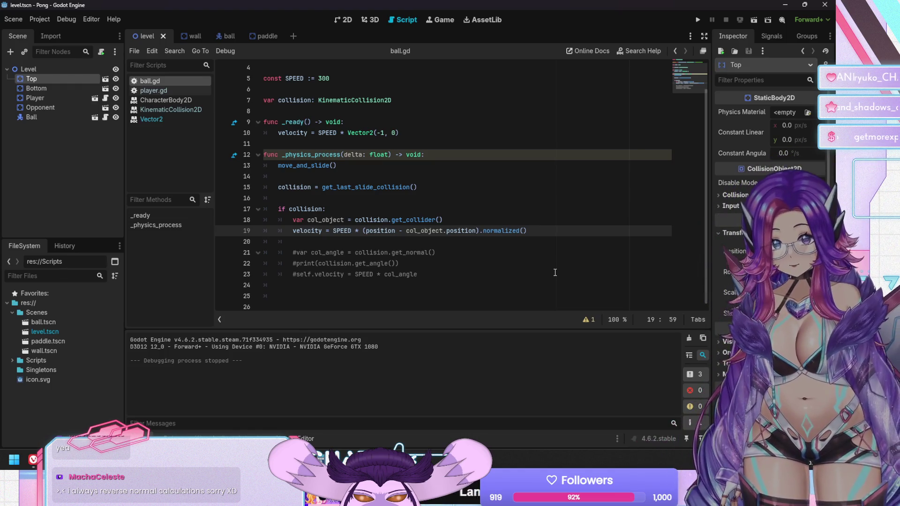
# Run Pong, move the left paddle down, stop, and relaunch to test the bounce
pyautogui.press('F5')
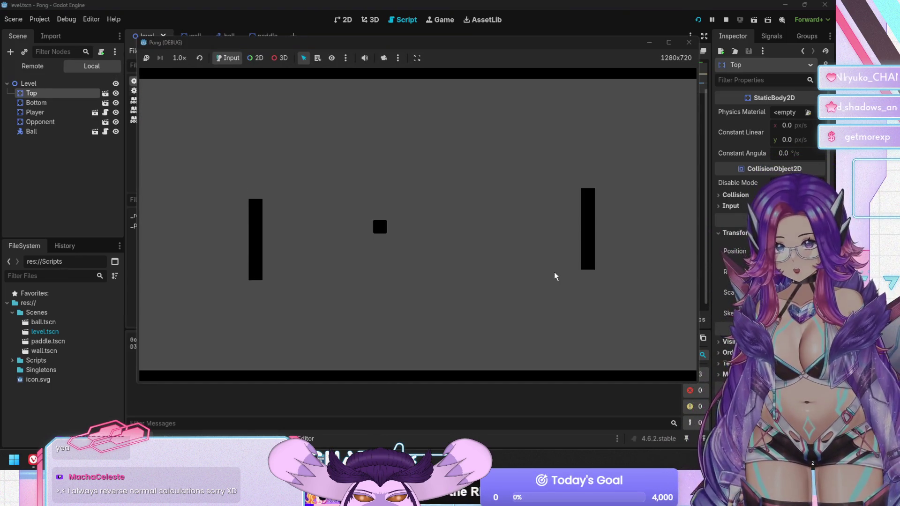
pyautogui.press('Down')
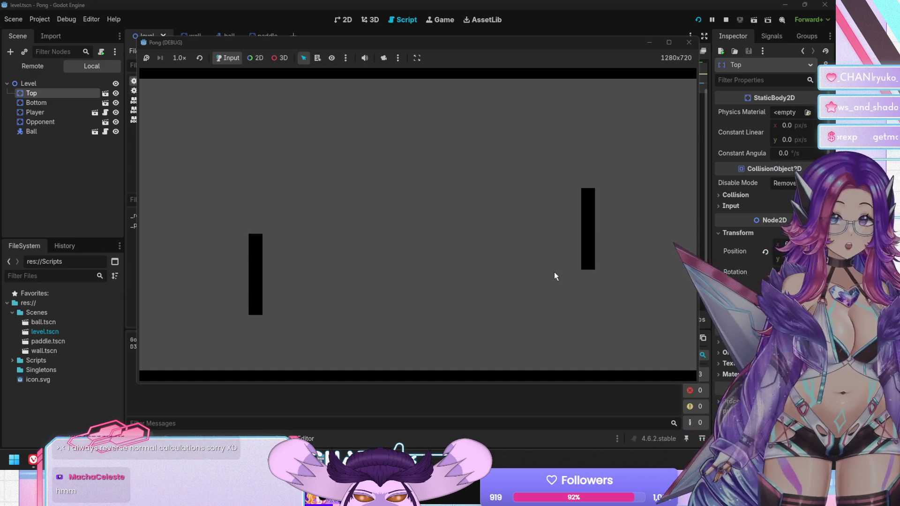
pyautogui.press('F8')
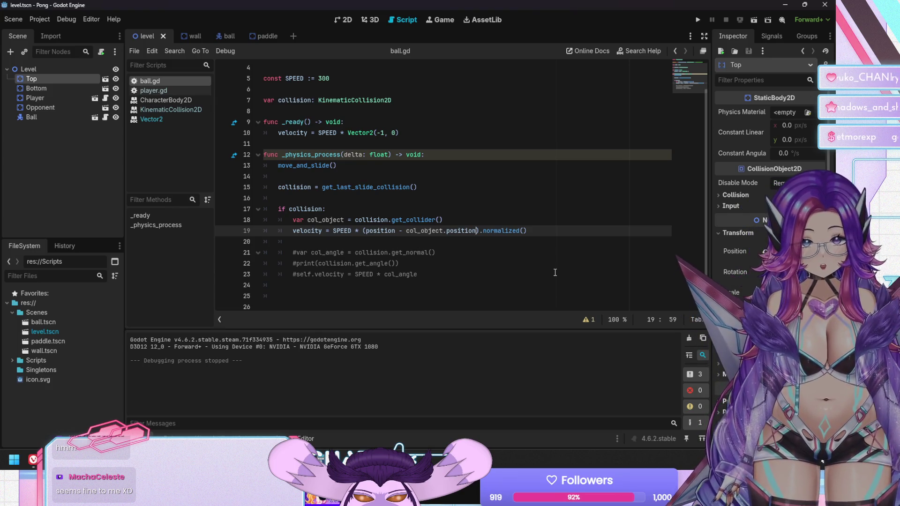
pyautogui.press('F5')
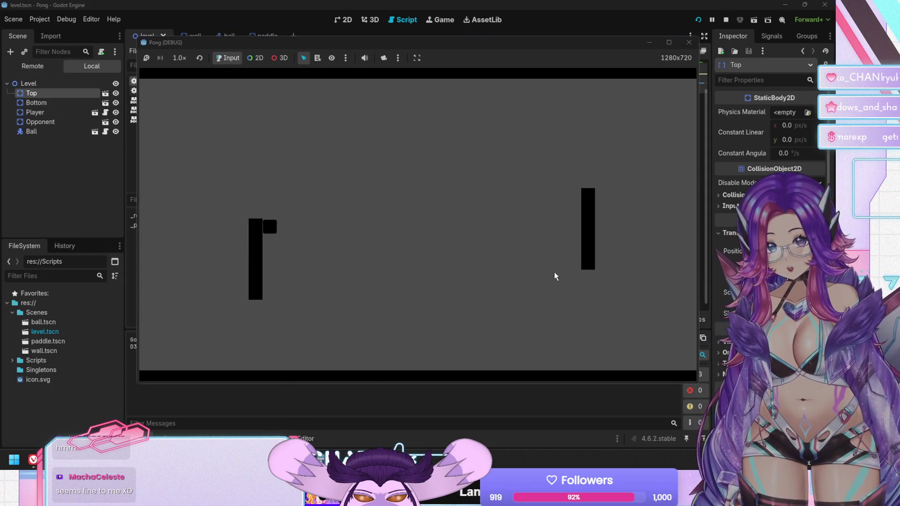
# Steer the left paddle up and down against the ball, then stop the game
pyautogui.press('Up')
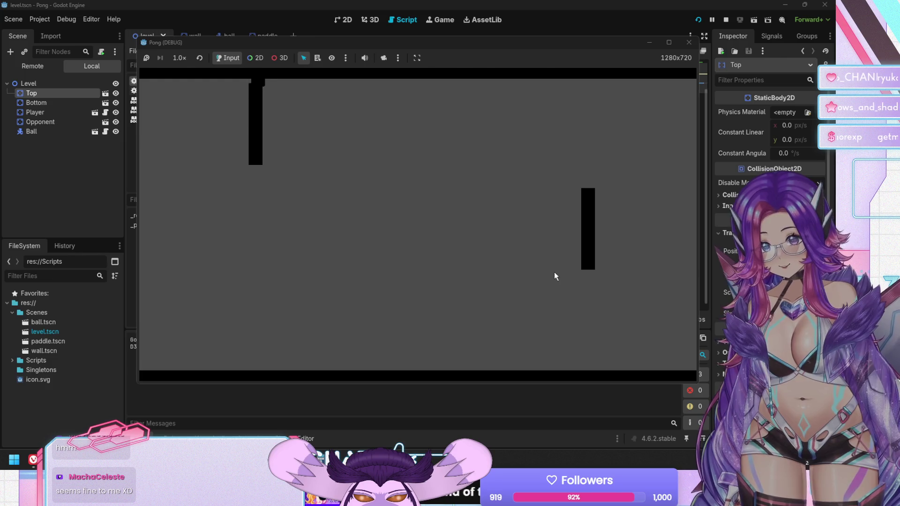
pyautogui.press('Down')
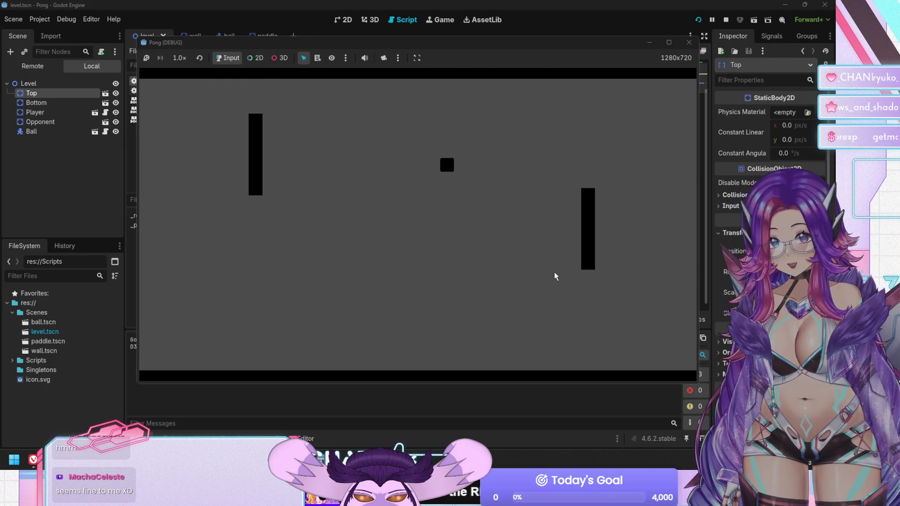
pyautogui.press('Up')
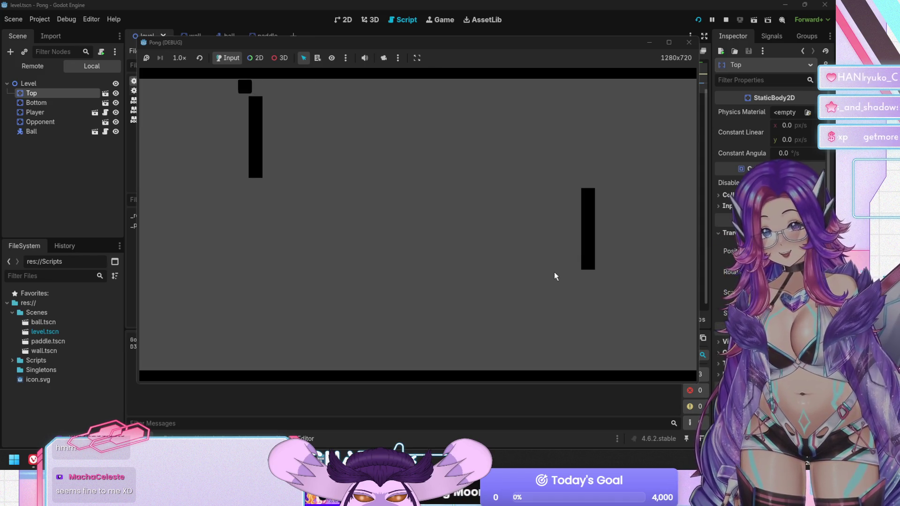
pyautogui.press('Down')
pyautogui.press('F8')
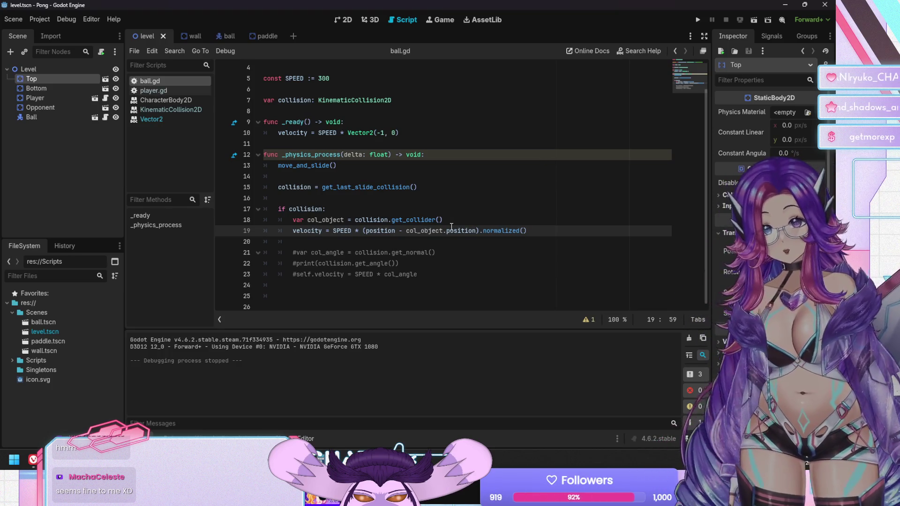
# Place the caret around lines 18–20 of ball.gd and relaunch the game
pyautogui.click(476, 223)
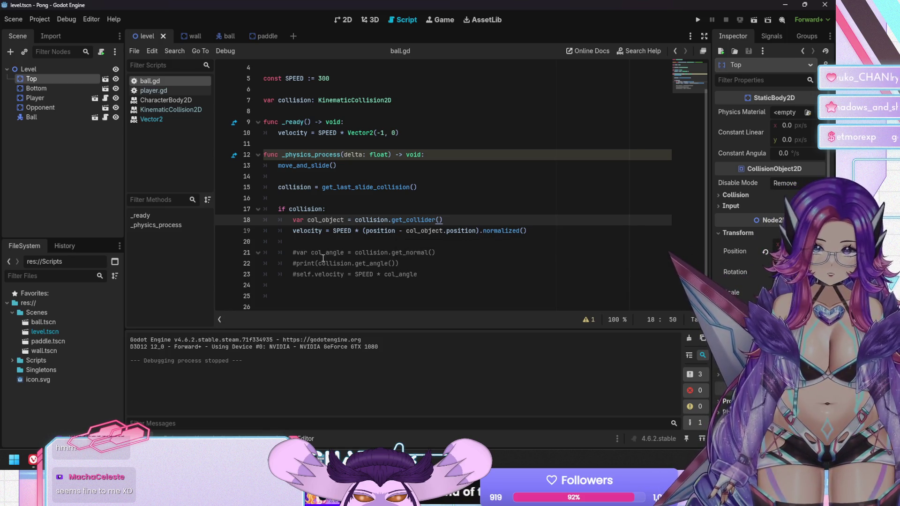
pyautogui.click(380, 253)
pyautogui.click(380, 243)
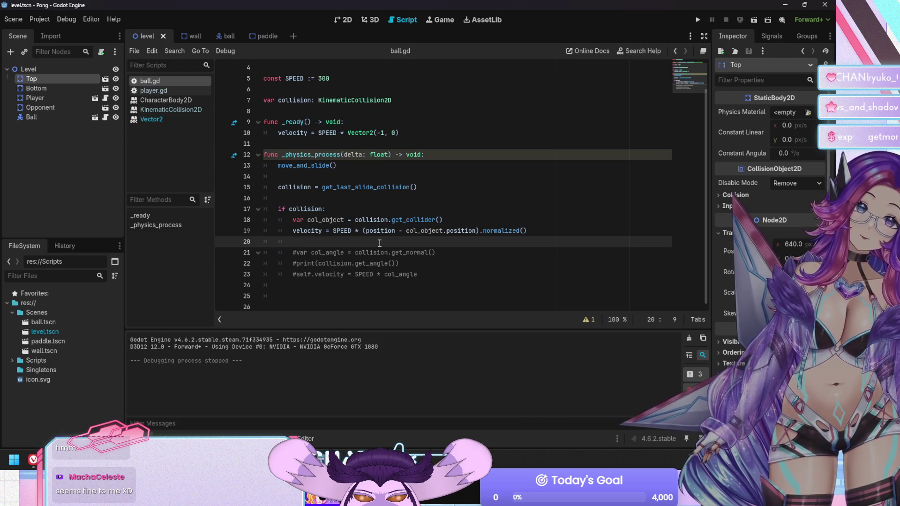
pyautogui.press('F5')
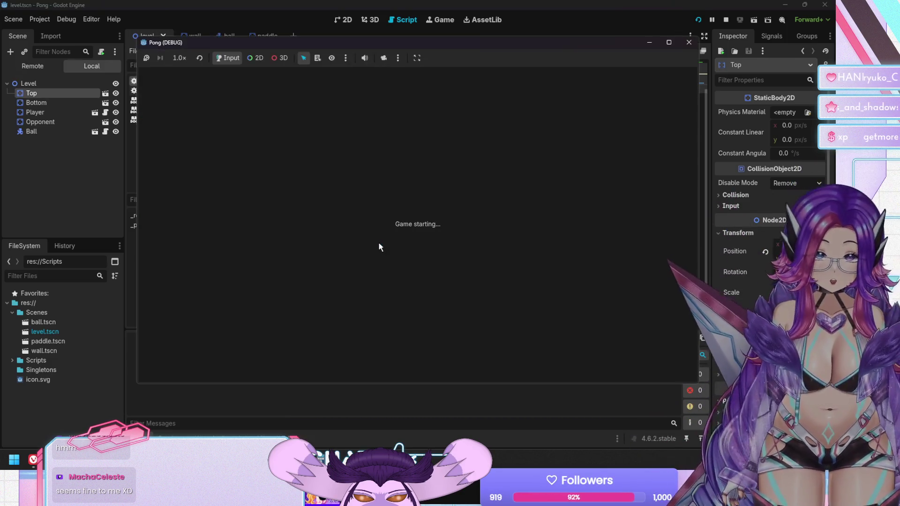
# Restart the game five times, steering the left paddle into the ball's path each time
pyautogui.press('Up')
pyautogui.press('Down')
pyautogui.press('Up')
pyautogui.press('Down')
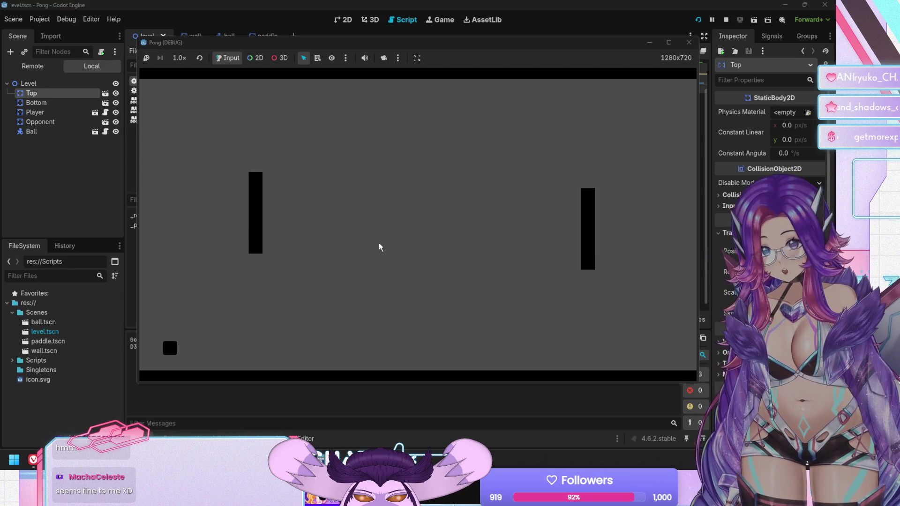
pyautogui.press('Up')
pyautogui.press('F5')
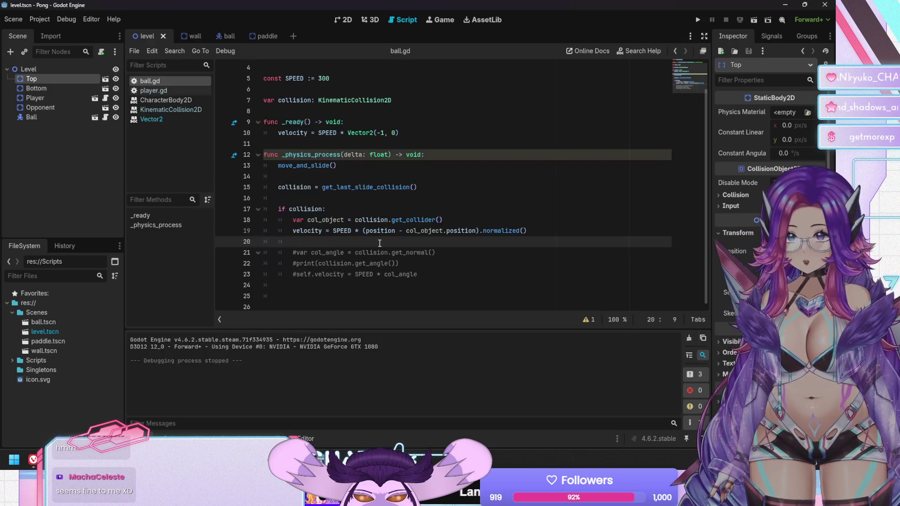
pyautogui.press('Up')
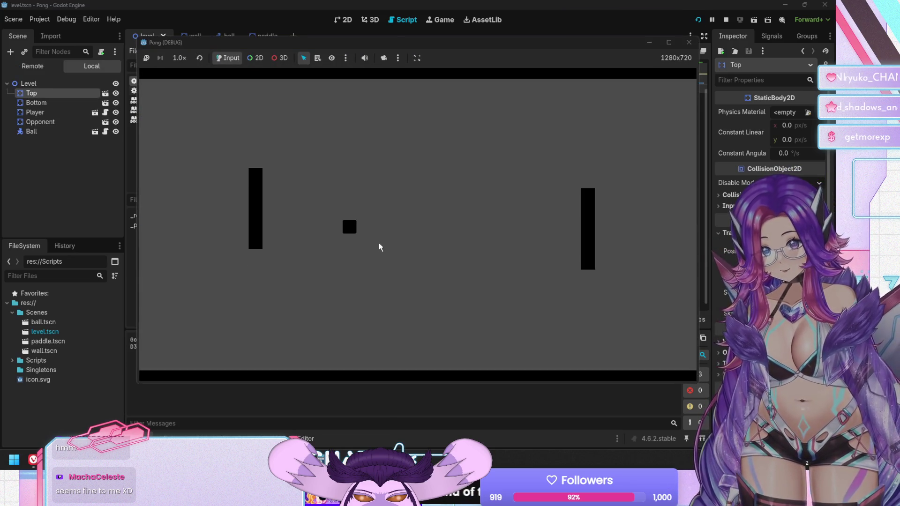
pyautogui.press('Down')
pyautogui.press('F5')
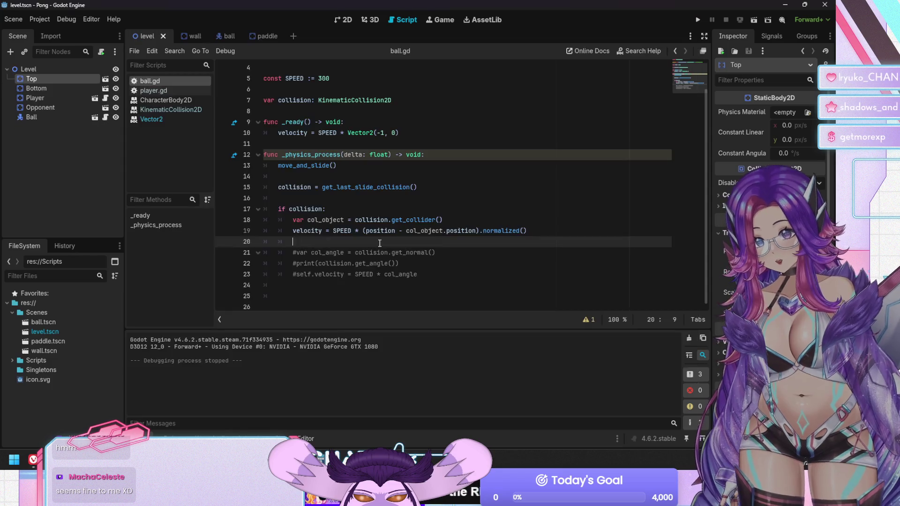
pyautogui.press('Up')
pyautogui.press('Down')
pyautogui.press('F5')
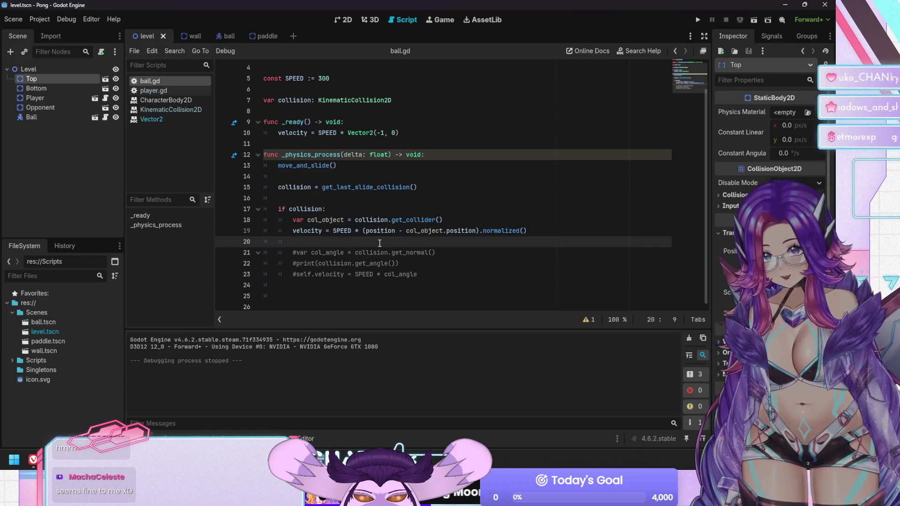
pyautogui.press('Up')
pyautogui.press('Down')
pyautogui.press('F5')
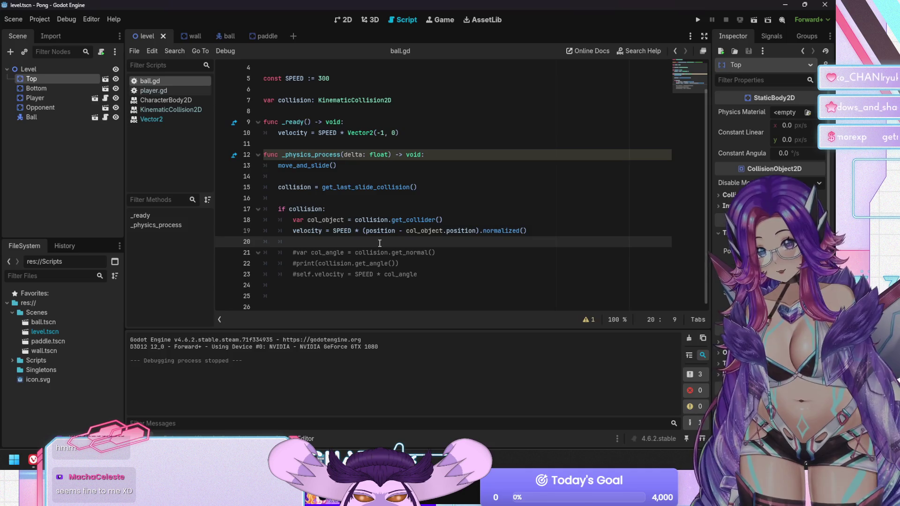
pyautogui.press('Up')
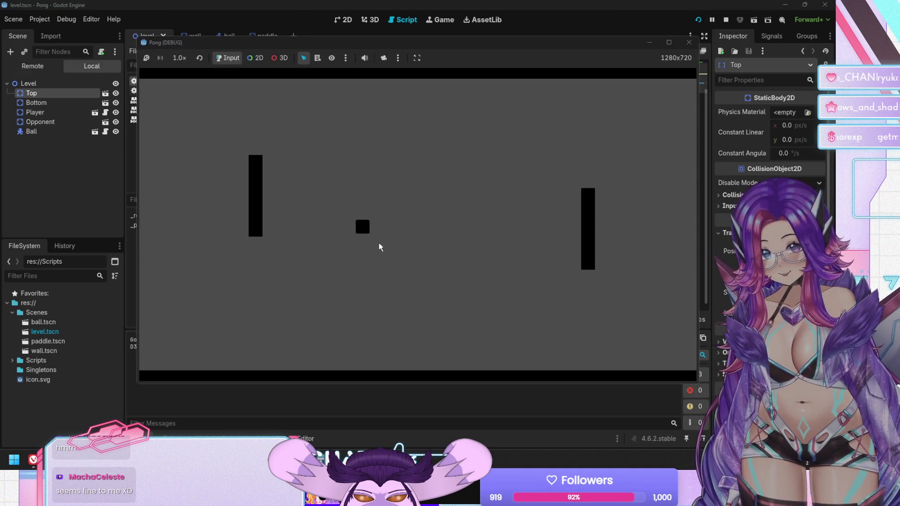
pyautogui.press('Down')
pyautogui.press('F5')
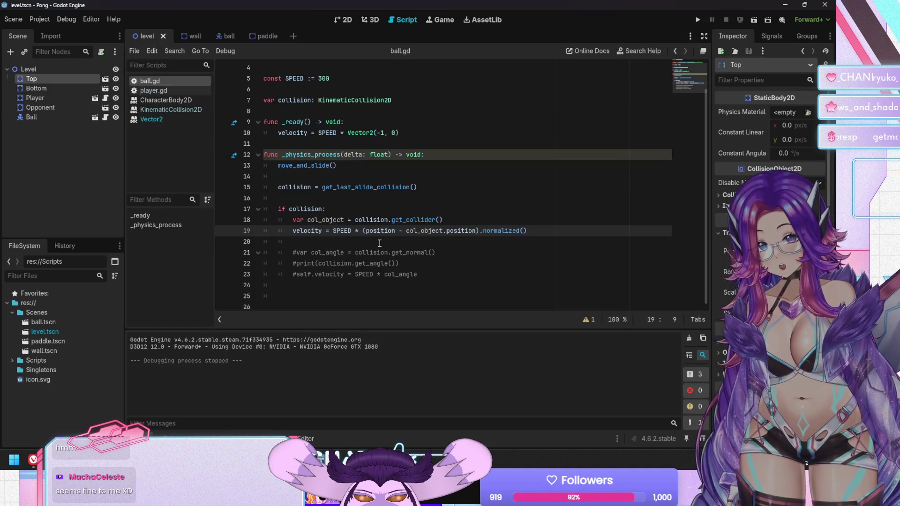
# Run two more paddle tests, stop the game, and move to the line above the velocity line
pyautogui.press('Up')
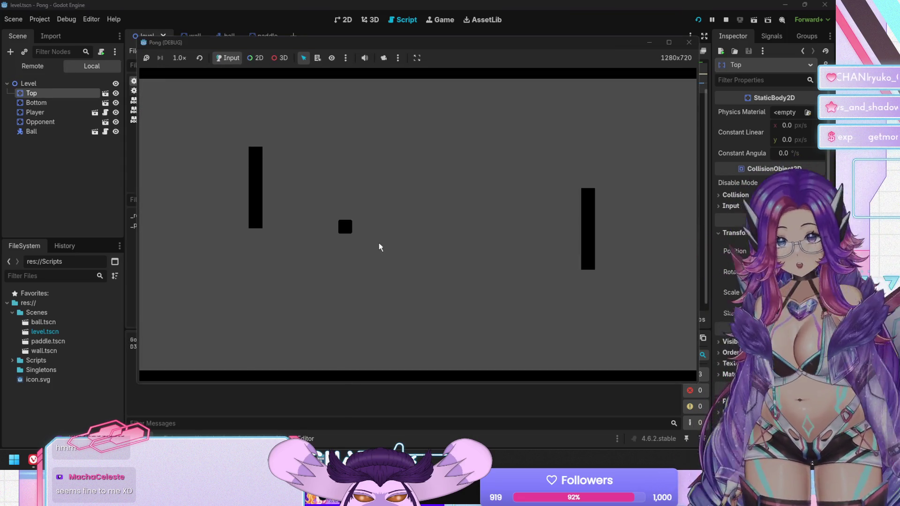
pyautogui.press('F8')
pyautogui.press('F5')
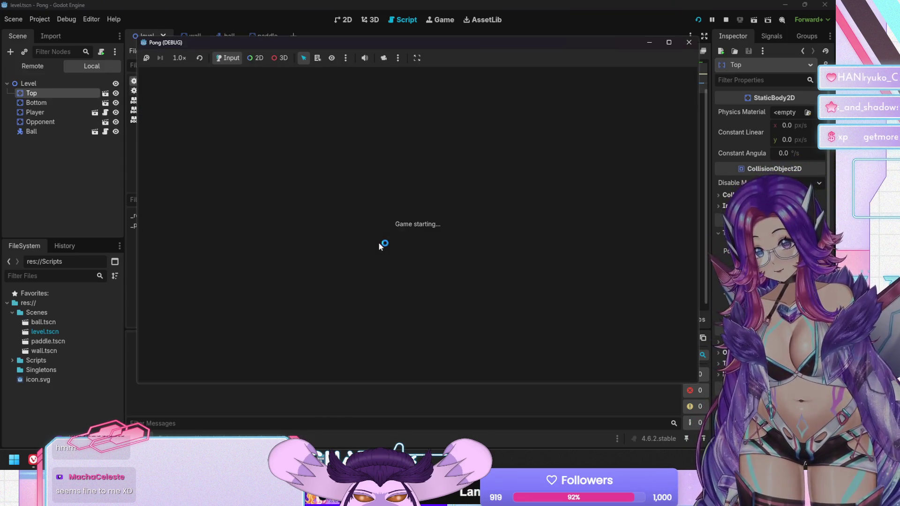
pyautogui.press('Up')
pyautogui.press('Up')
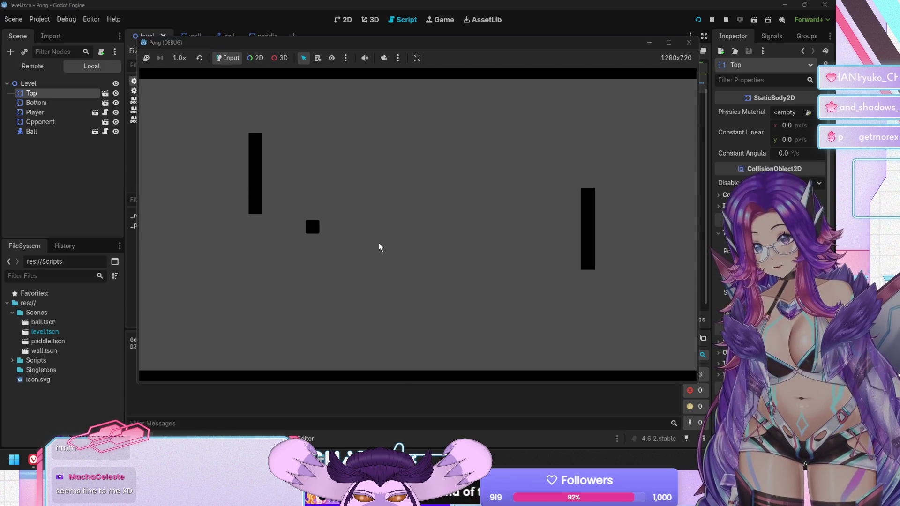
pyautogui.press('Down')
pyautogui.press('F8')
pyautogui.press('F5')
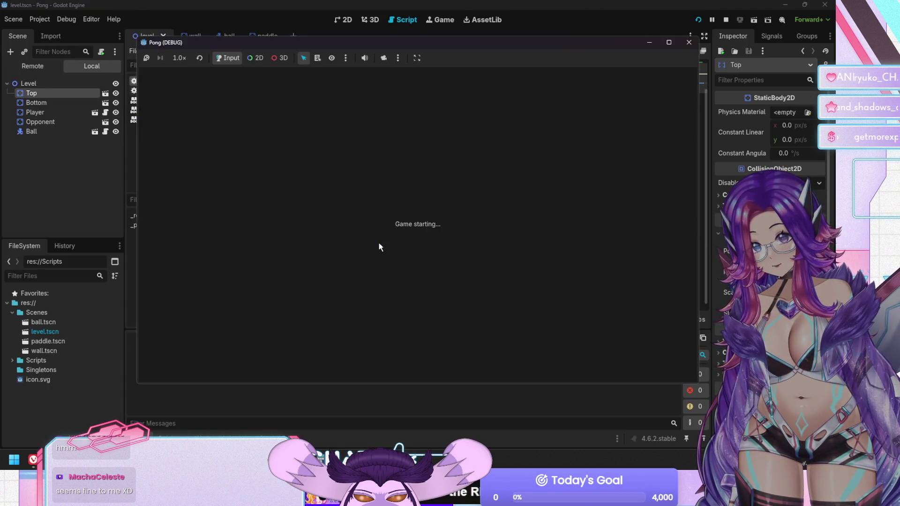
pyautogui.press('Up')
pyautogui.press('Down')
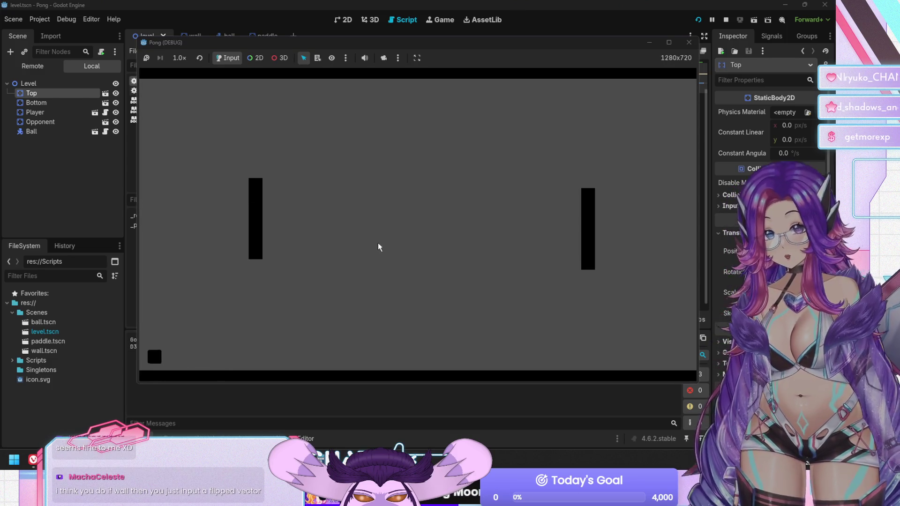
pyautogui.press('F8')
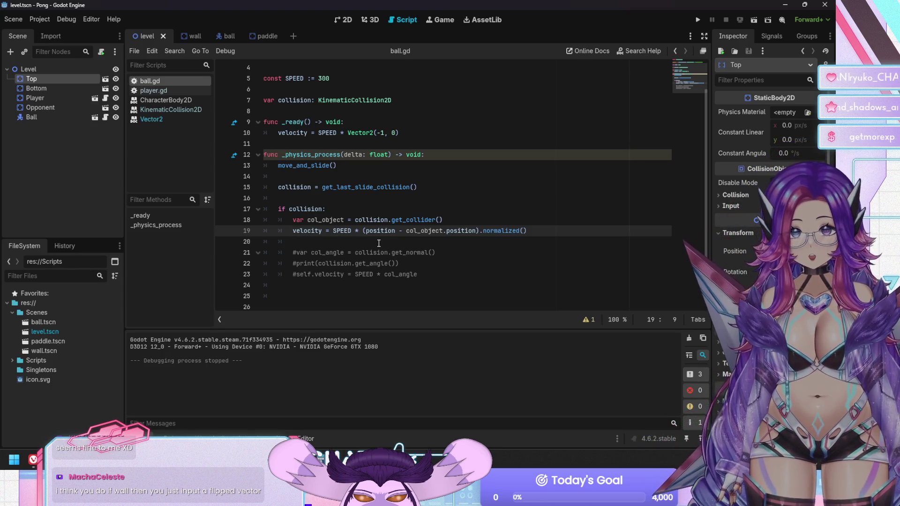
pyautogui.press('Up')
pyautogui.press('End')
# Add a new line 19 with print(col_object.) and browse col_object's member suggestions
pyautogui.press('Return')
pyautogui.write('rint')
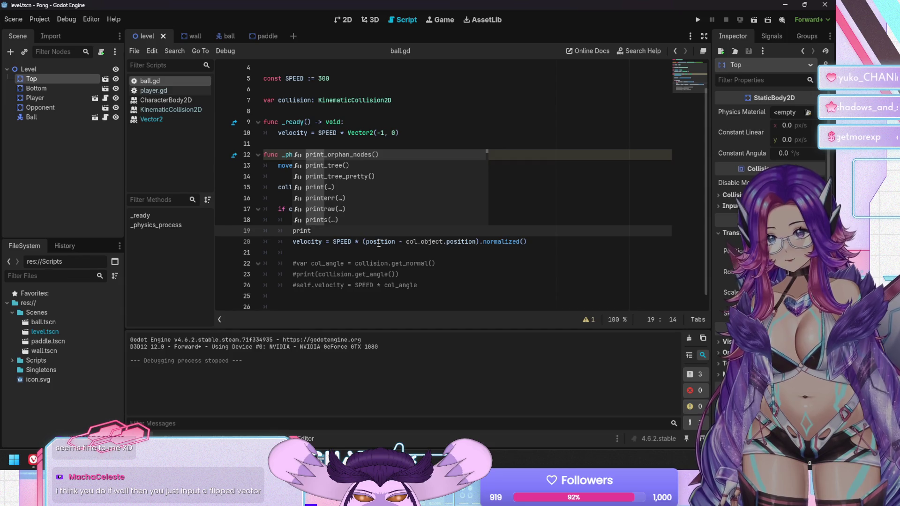
pyautogui.write('(col_')
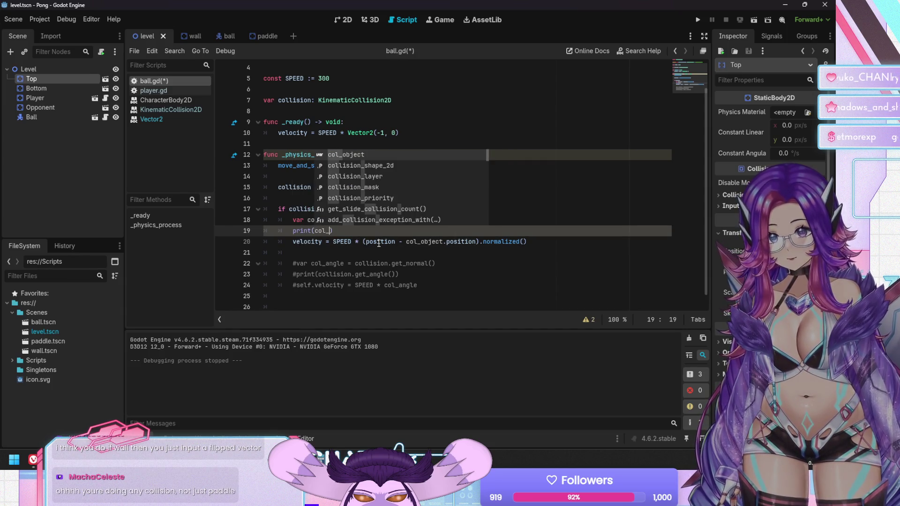
pyautogui.write('obj')
pyautogui.press('Return')
pyautogui.write('.')
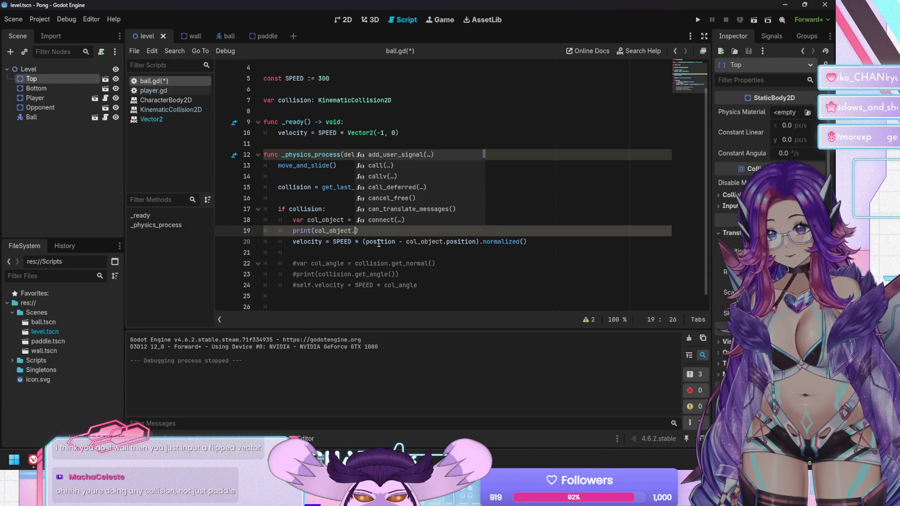
pyautogui.press('Down')
pyautogui.press('Down')
pyautogui.press('Down')
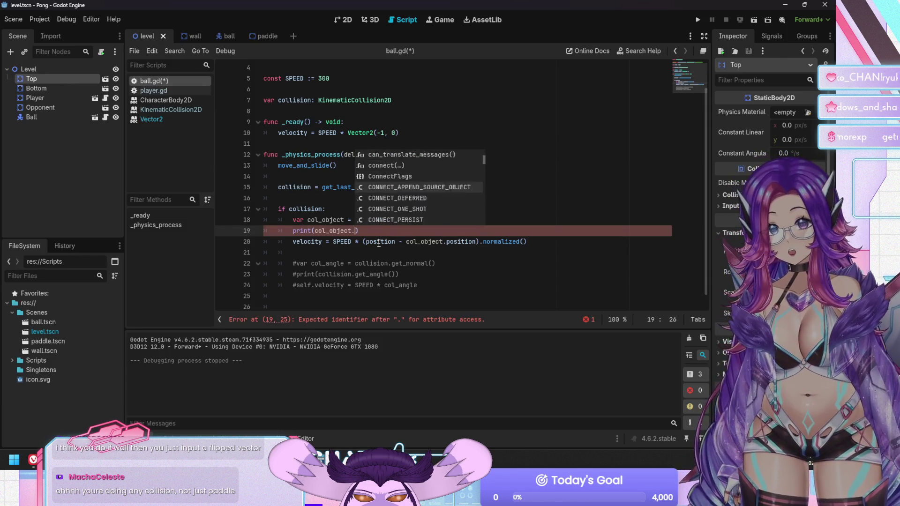
pyautogui.press('Down')
pyautogui.press('Down')
pyautogui.press('Down')
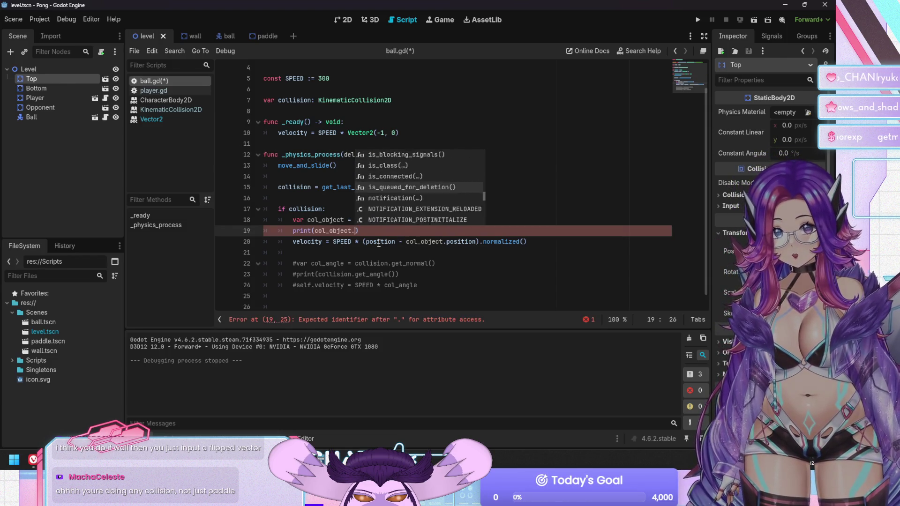
pyautogui.press('Up')
pyautogui.press('Up')
pyautogui.press('Up')
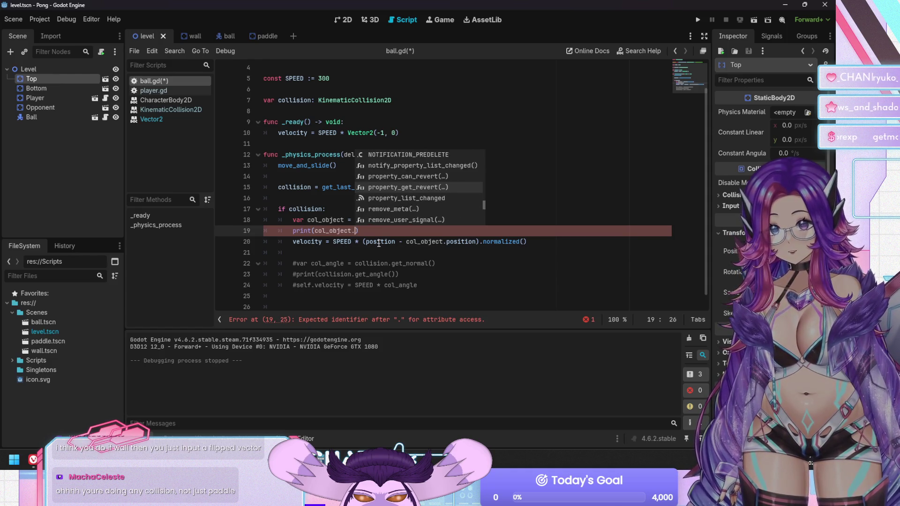
pyautogui.press('Up')
pyautogui.press('Up')
pyautogui.press('Up')
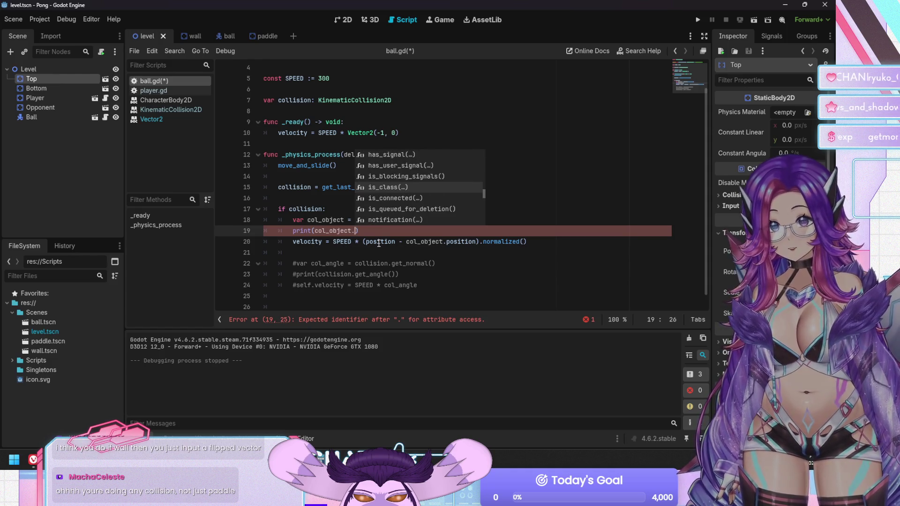
pyautogui.press('Up')
pyautogui.press('Up')
pyautogui.press('Up')
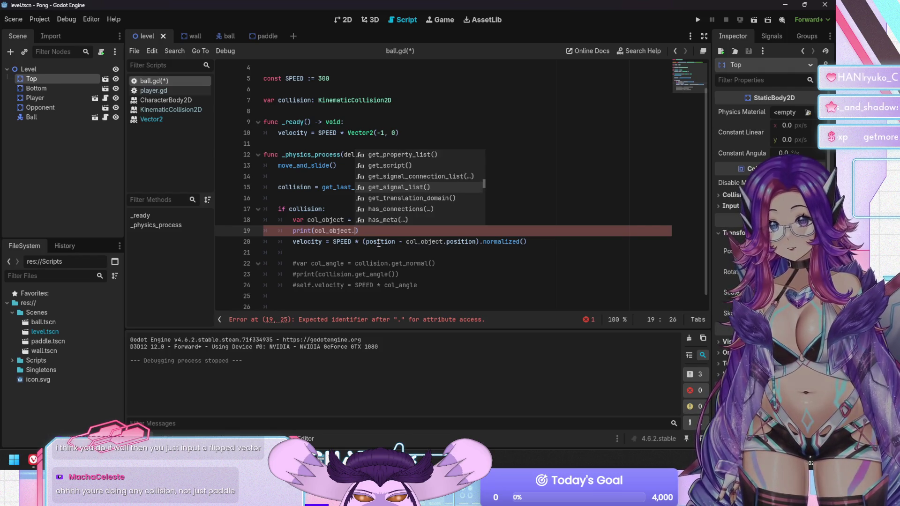
pyautogui.press('Up')
pyautogui.press('Up')
pyautogui.press('Up')
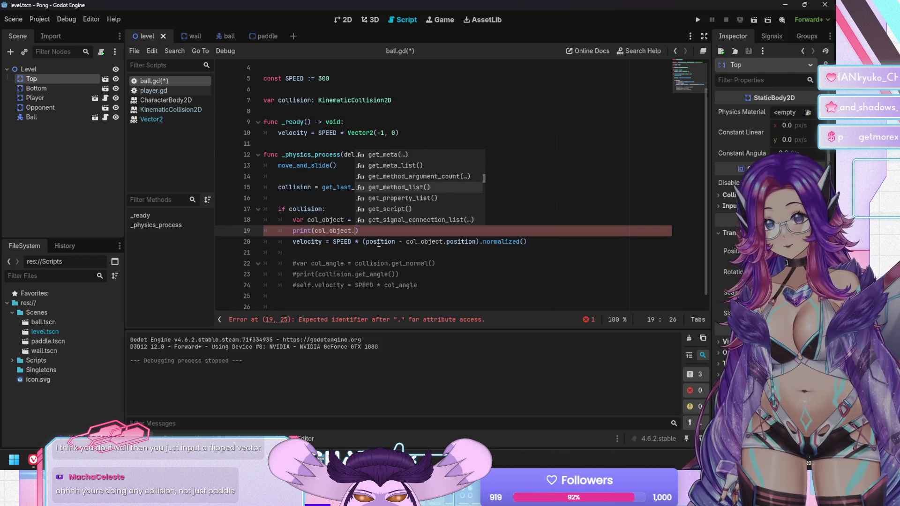
pyautogui.press('Up')
pyautogui.press('Up')
pyautogui.press('Up')
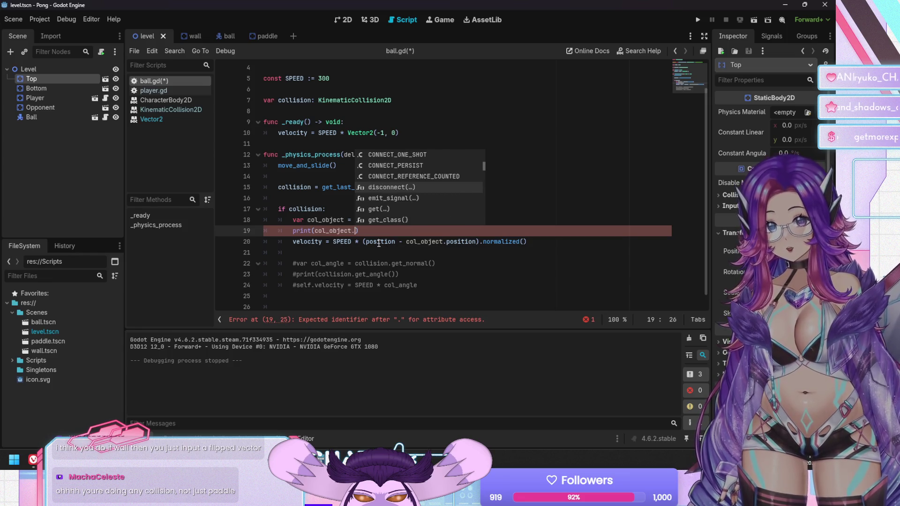
pyautogui.press('Up')
pyautogui.press('Up')
pyautogui.press('Up')
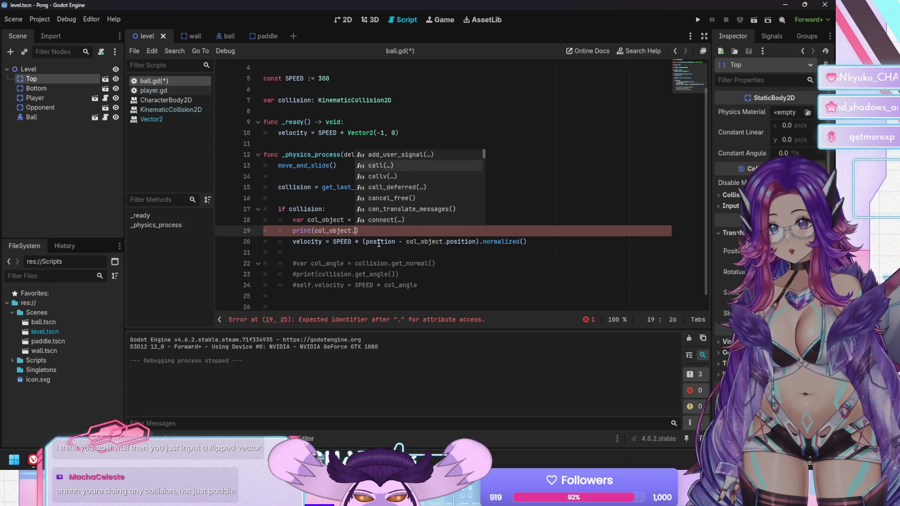
pyautogui.press('Up')
pyautogui.press('Up')
pyautogui.press('Up')
pyautogui.press('Down')
pyautogui.press('Down')
pyautogui.press('Down')
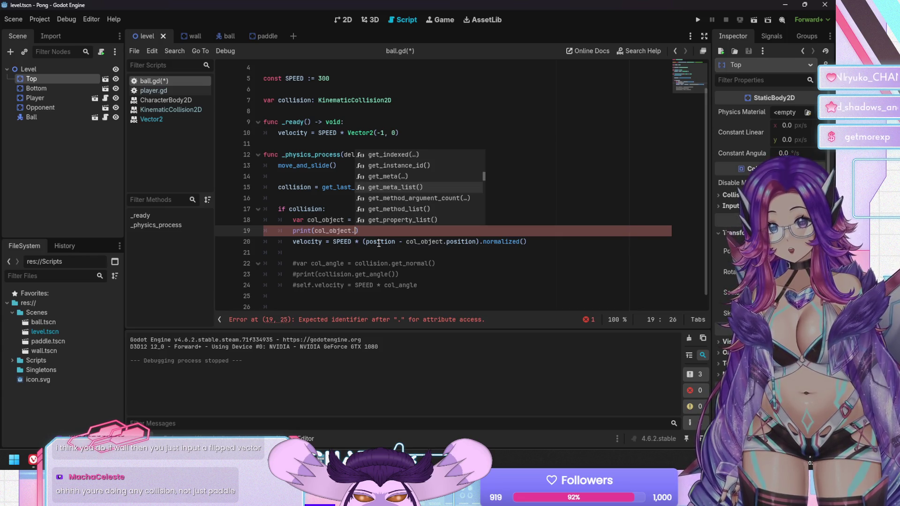
pyautogui.press('Down')
pyautogui.press('Down')
pyautogui.press('Down')
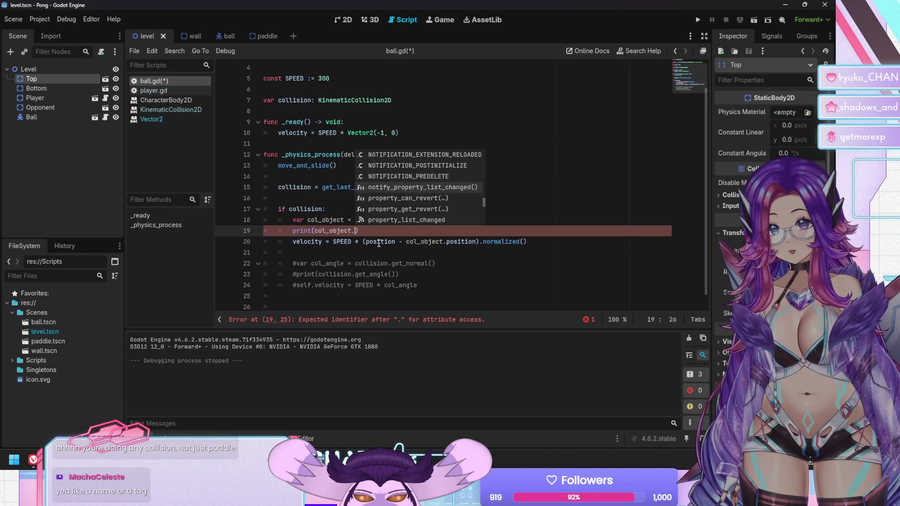
pyautogui.press('Down')
pyautogui.press('Down')
pyautogui.press('Down')
pyautogui.press('Down')
pyautogui.press('Down')
pyautogui.press('Down')
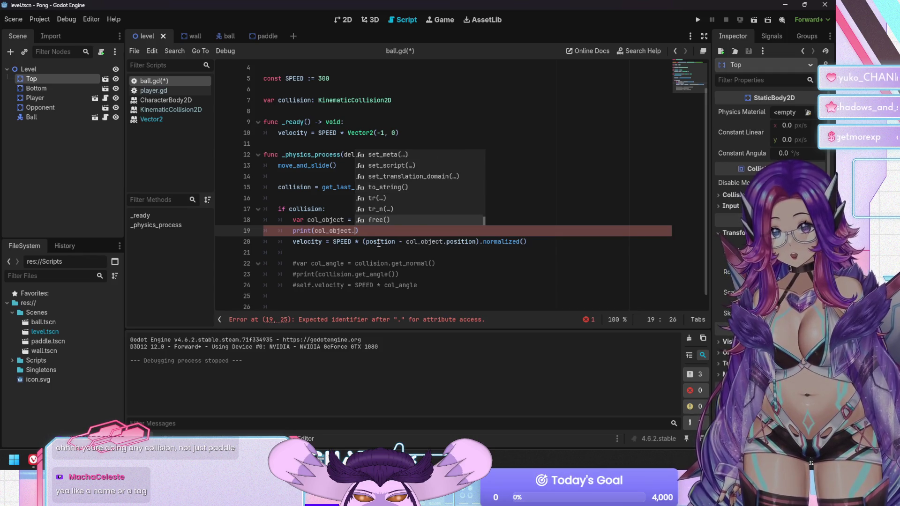
pyautogui.press('Up')
pyautogui.press('Up')
pyautogui.press('Up')
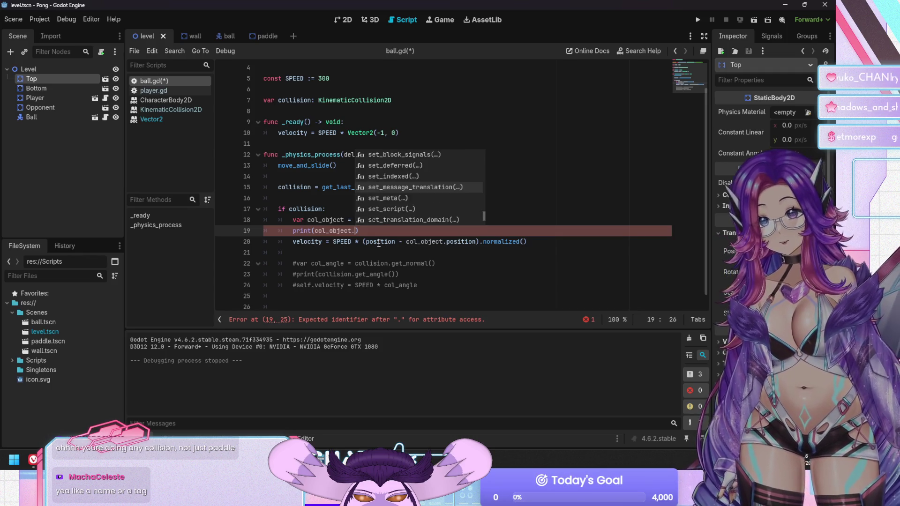
pyautogui.press('Up')
pyautogui.press('Up')
pyautogui.press('Up')
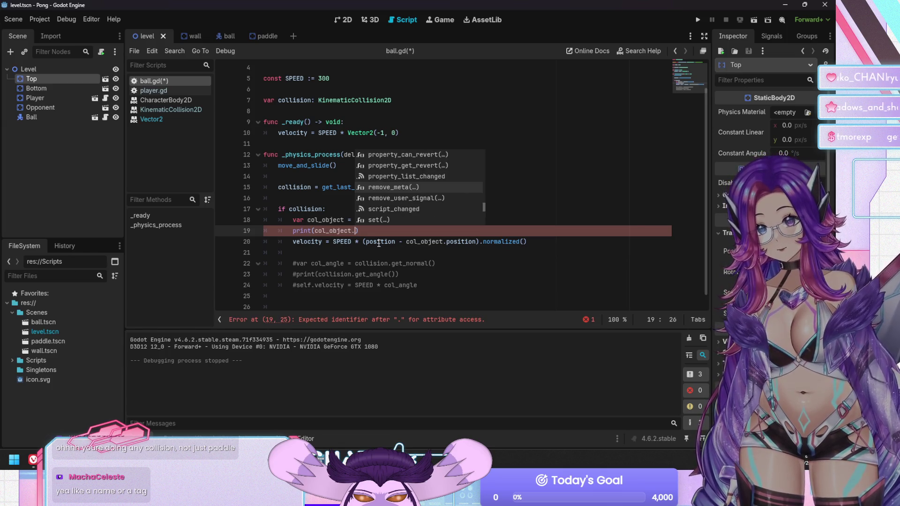
pyautogui.press('Up')
pyautogui.press('Up')
pyautogui.press('Up')
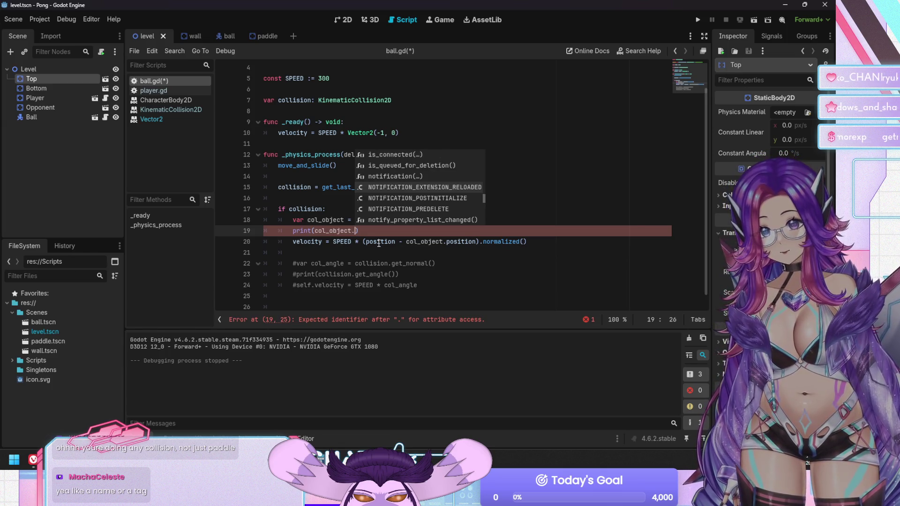
pyautogui.press('Escape')
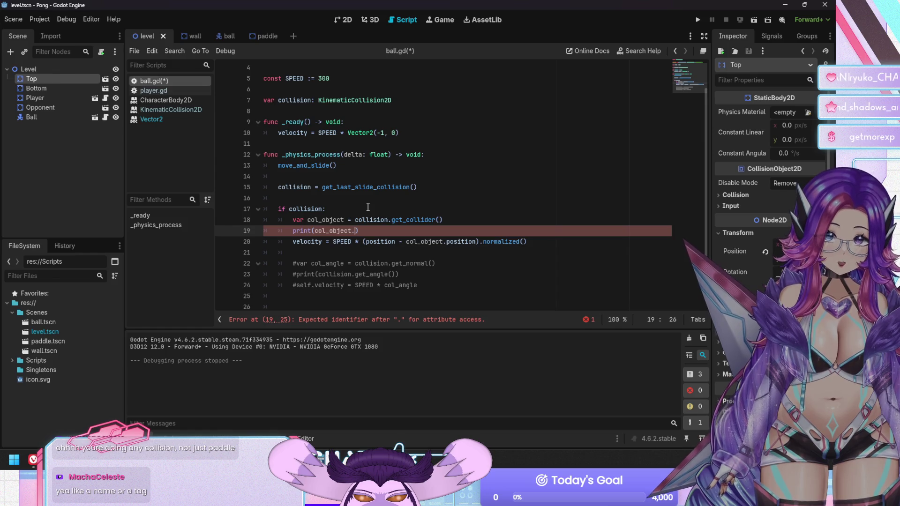
# Insert get_property_list() after col_object inside the print call
pyautogui.click(797, 37)
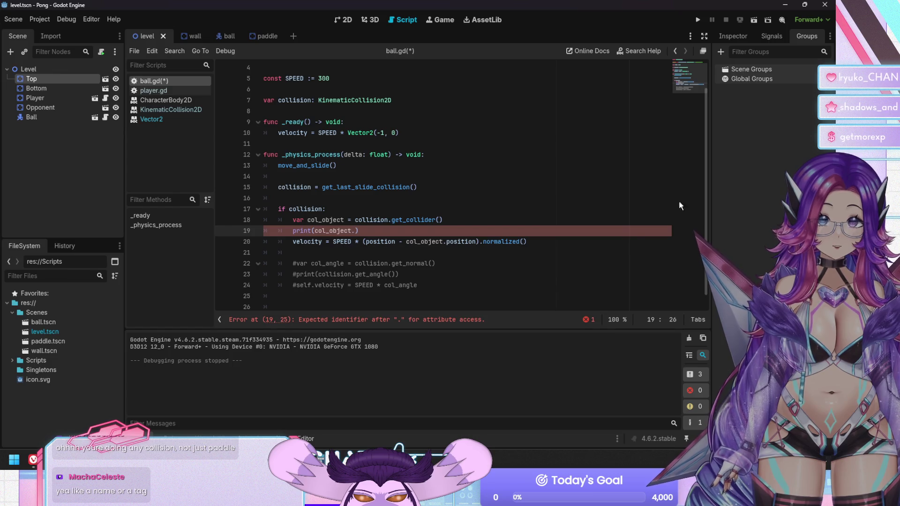
pyautogui.click(448, 229)
pyautogui.press('Left')
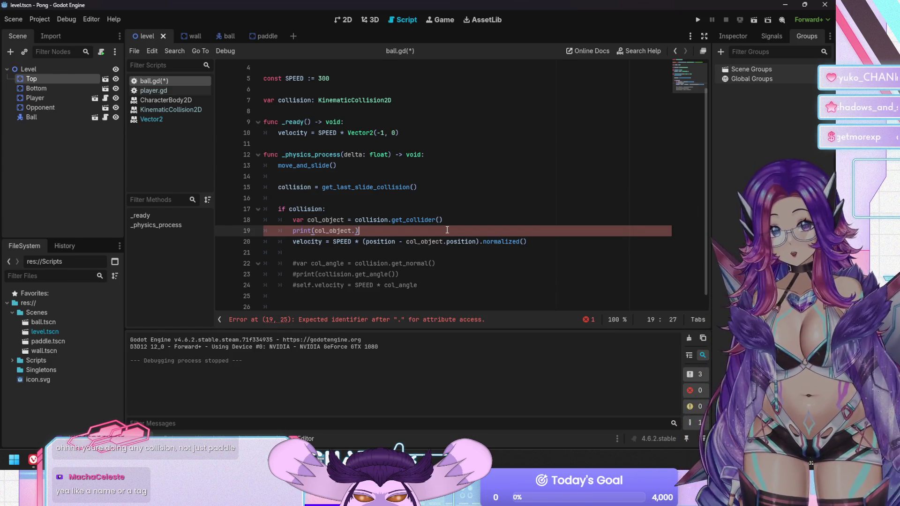
pyautogui.write('gro')
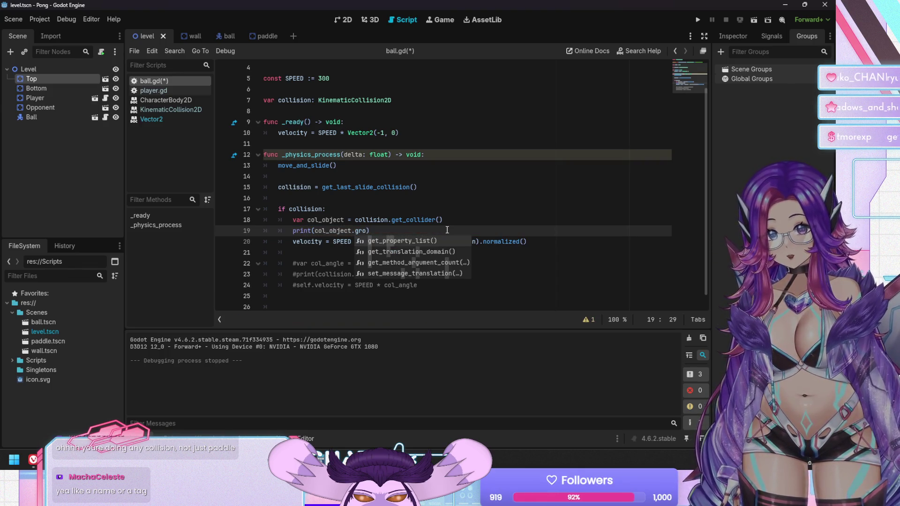
pyautogui.press('Down')
pyautogui.press('Down')
pyautogui.press('Down')
pyautogui.press('Up')
pyautogui.press('Up')
pyautogui.press('Up')
pyautogui.press('Return')
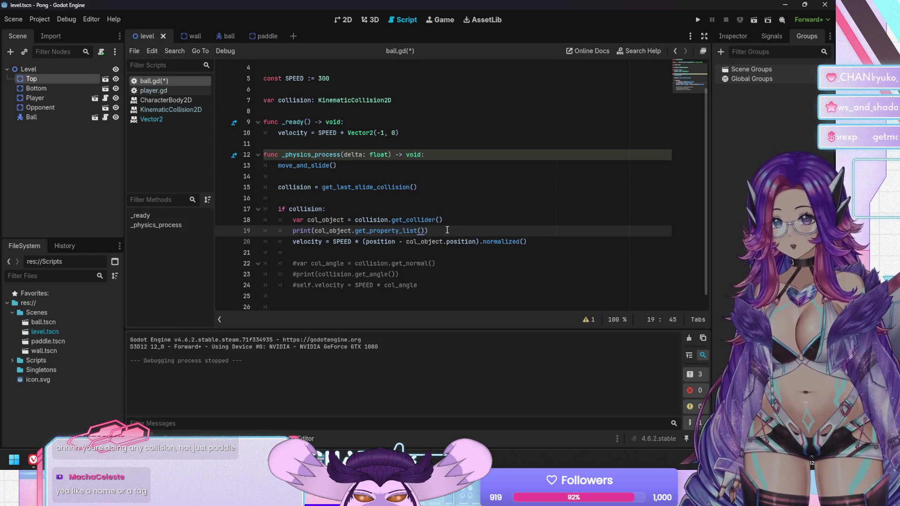
# Index the property list with ["name"] instead of .name() and save the script
pyautogui.moveTo(379, 227)
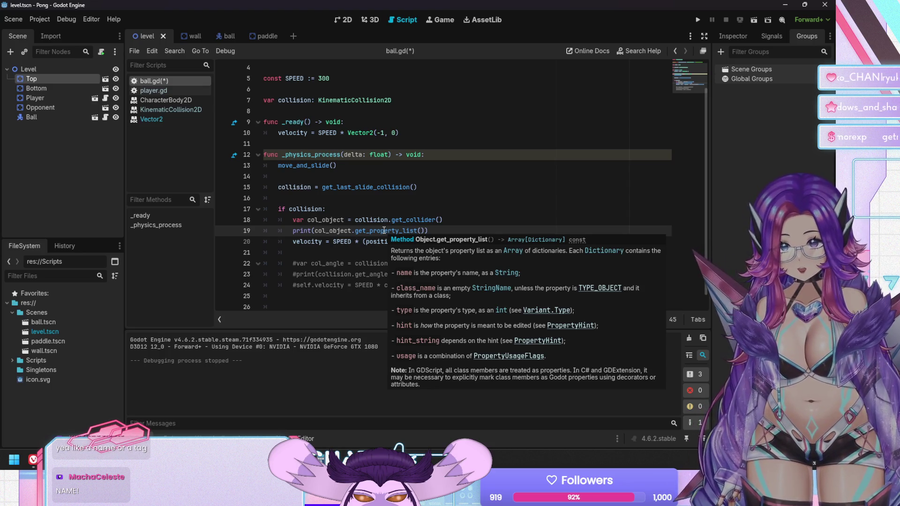
pyautogui.write('.name()')
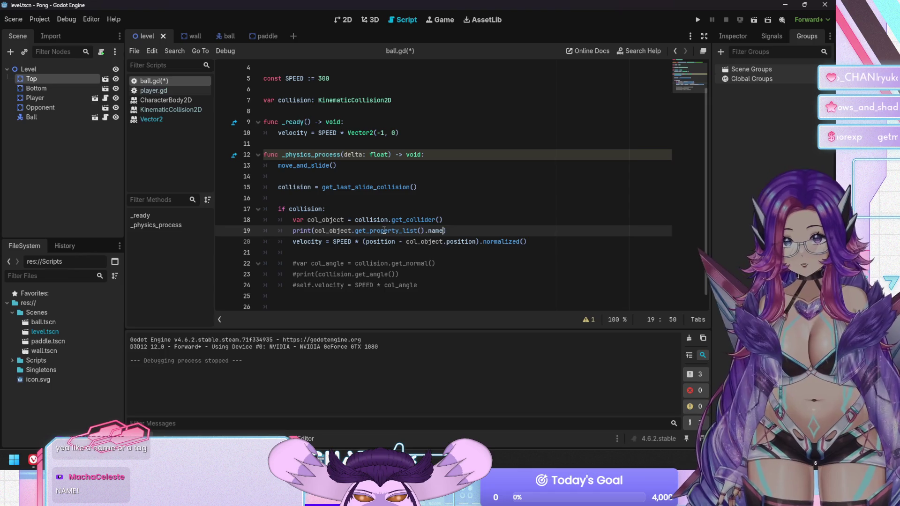
pyautogui.hotkey('ctrl', 's')
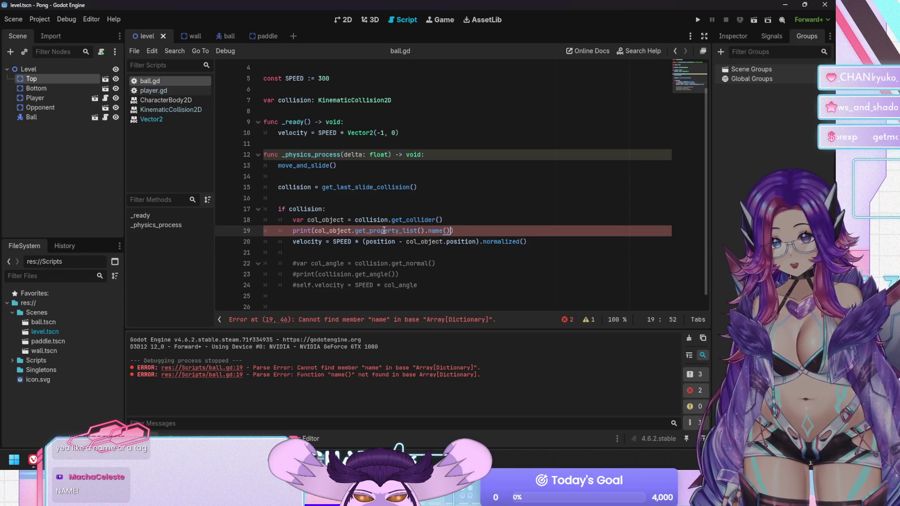
pyautogui.press('Left')
pyautogui.press('Left')
pyautogui.press('Left')
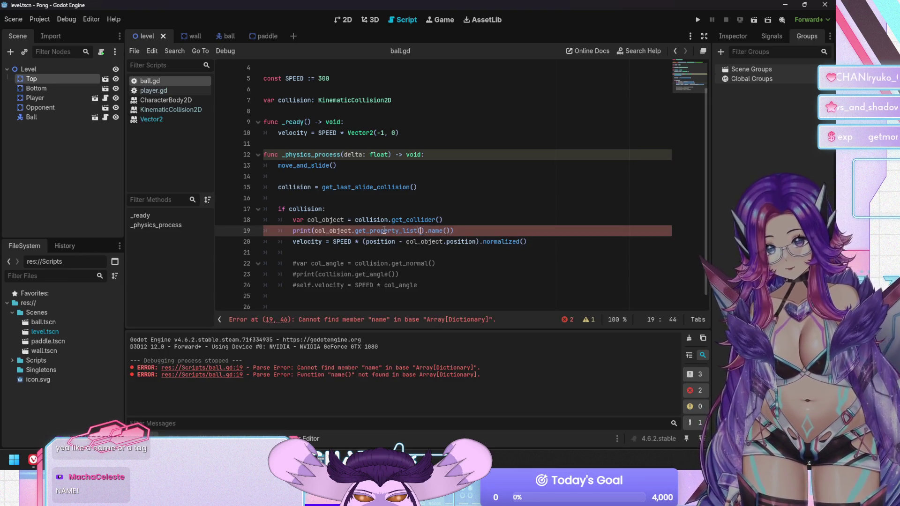
pyautogui.press('Delete')
pyautogui.press('Delete')
pyautogui.press('Delete')
pyautogui.press('Delete')
pyautogui.press('Delete')
pyautogui.press('Delete')
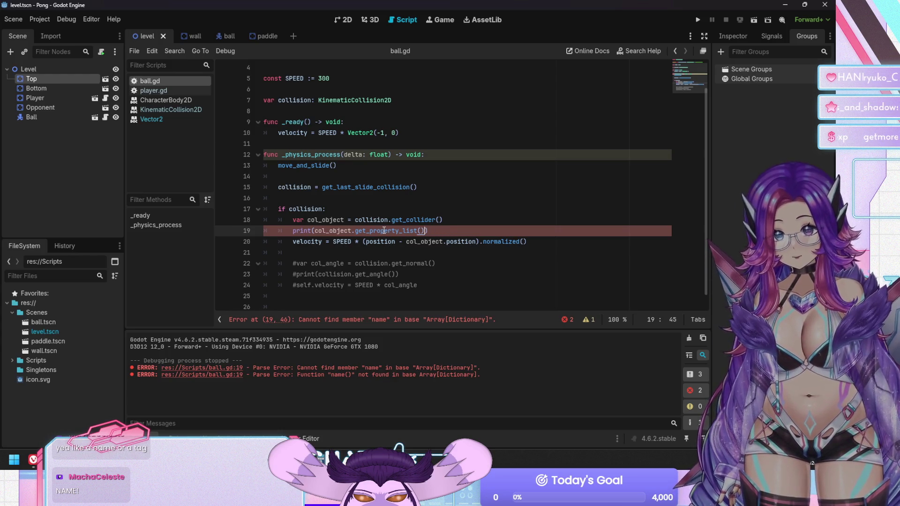
pyautogui.write('[name]')
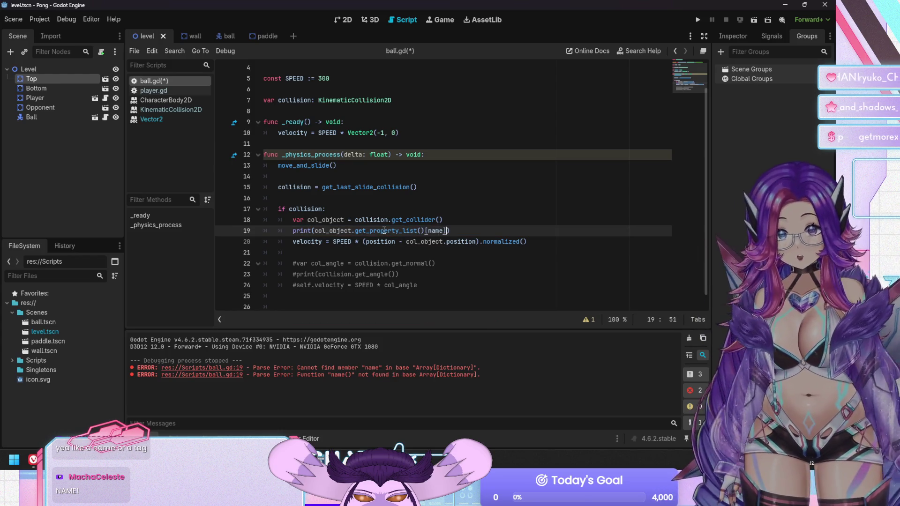
pyautogui.press('Left')
pyautogui.hotkey('ctrl', 'shift', 'Left')
pyautogui.write('"')
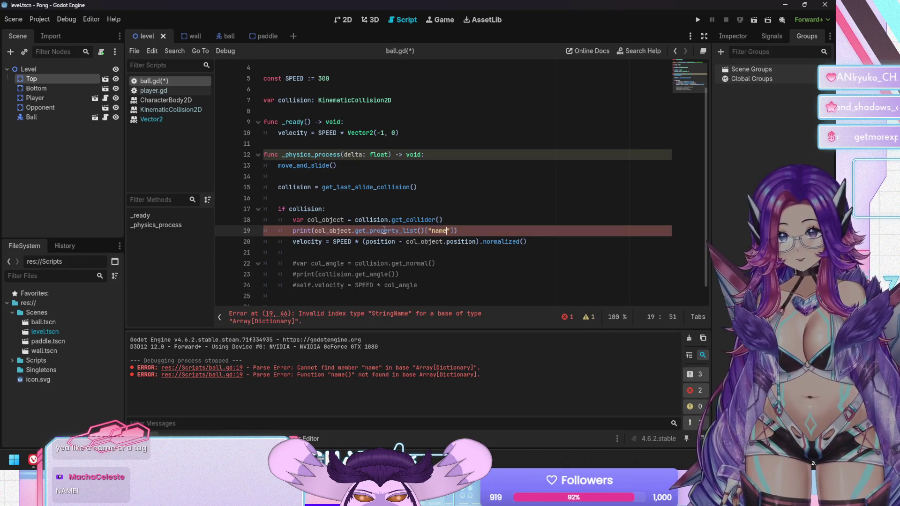
pyautogui.hotkey('ctrl', 's')
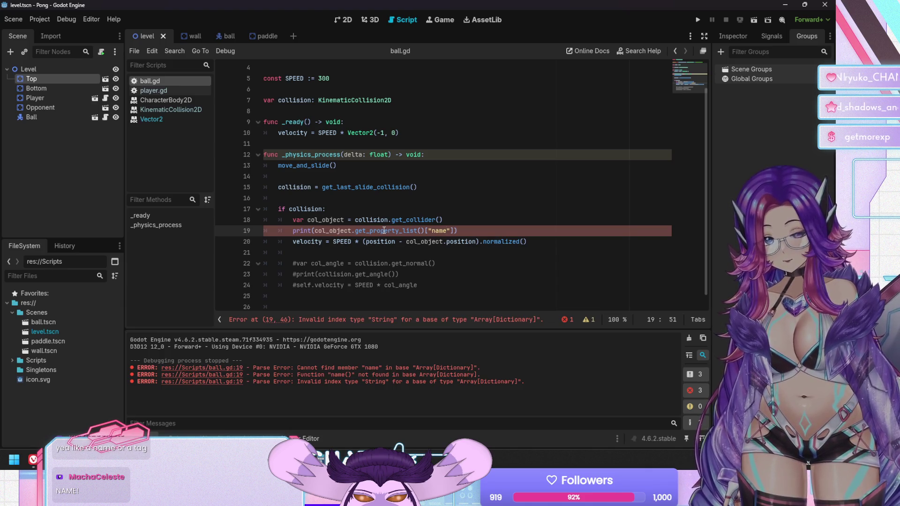
# Add a [0] index before ["name"] and run the game to test the print
pyautogui.press('Left')
pyautogui.press('Left')
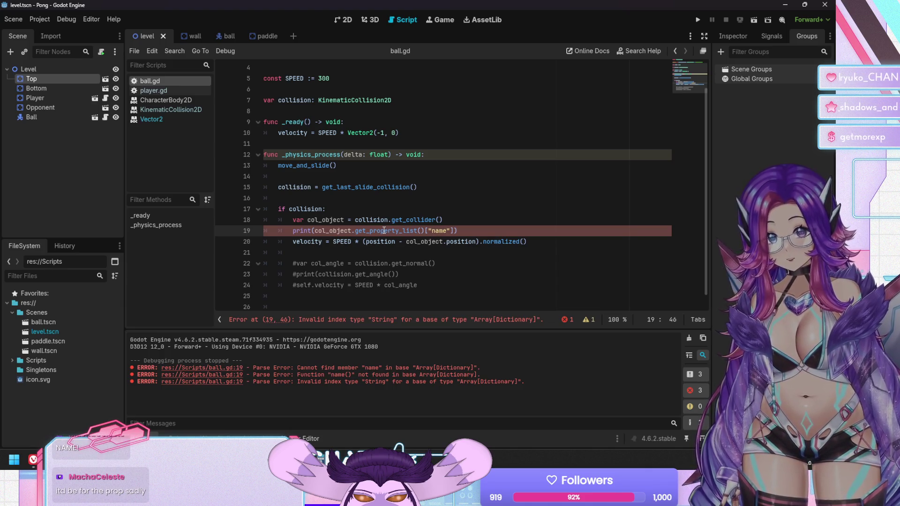
pyautogui.write('[0')
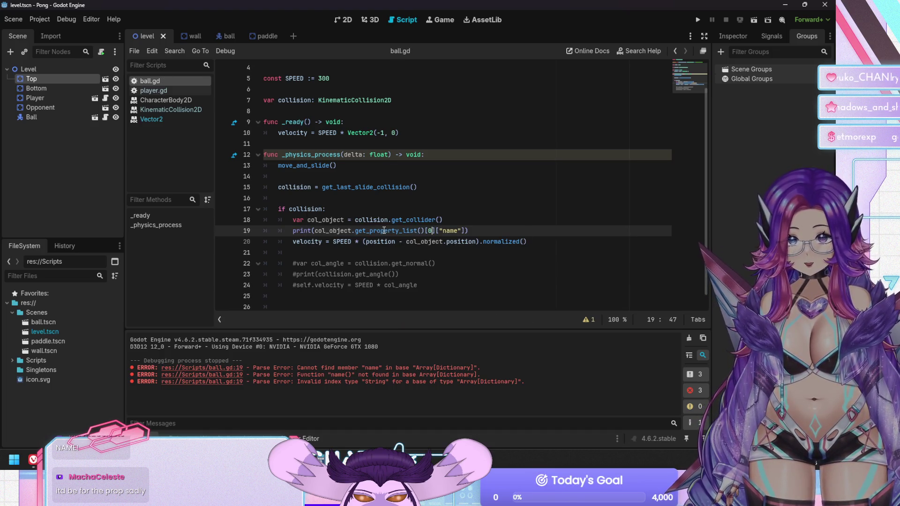
pyautogui.press('F5')
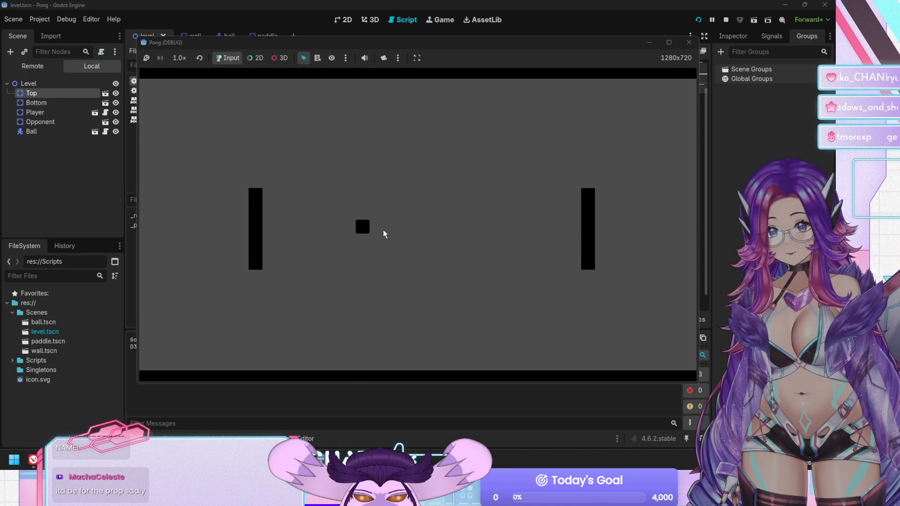
# Stop the game and review the collision code around line 19 of ball.gd
pyautogui.press('F8')
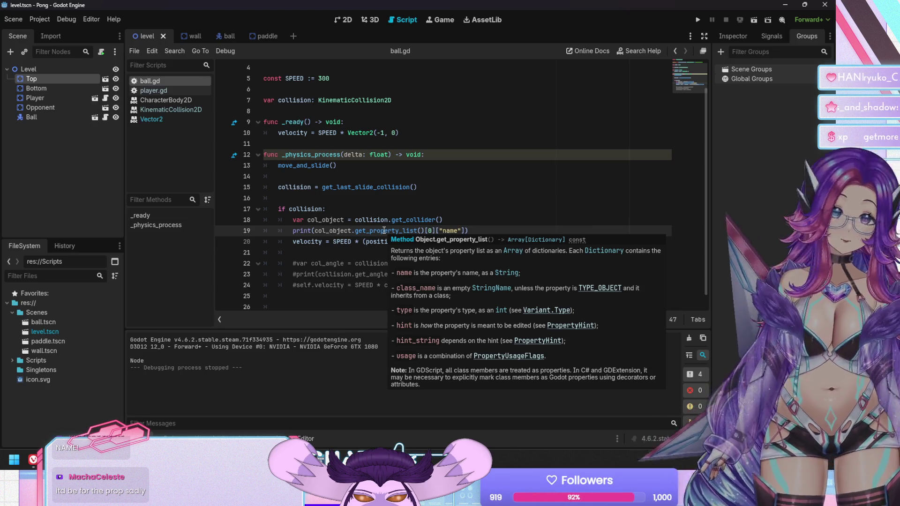
pyautogui.click(497, 220)
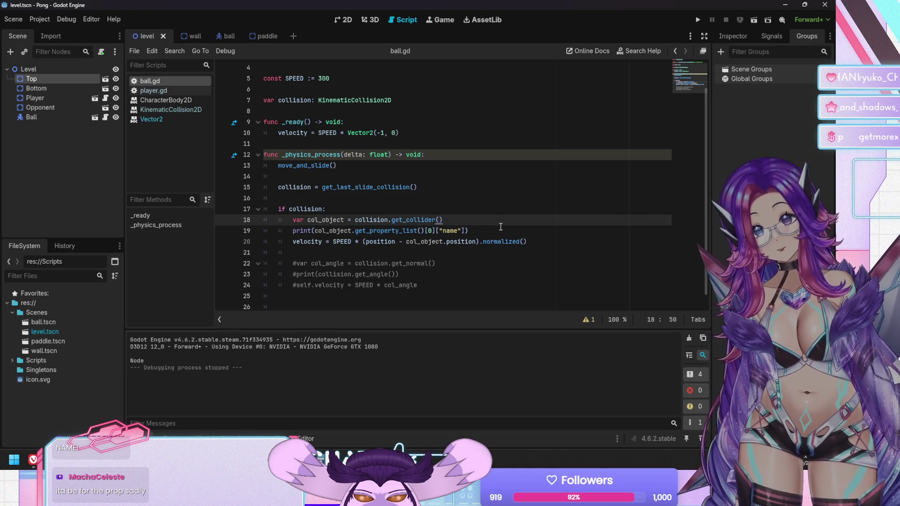
pyautogui.click(501, 231)
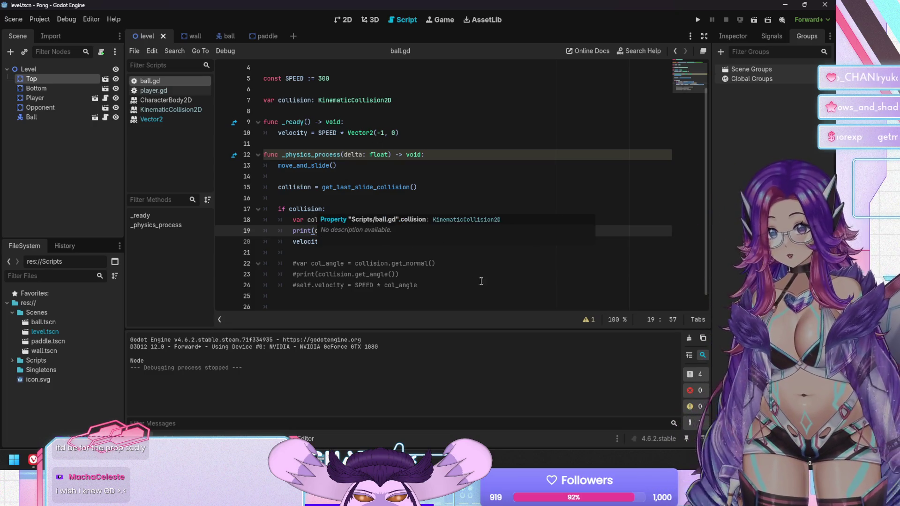
pyautogui.click(462, 282)
pyautogui.scroll(1, 460, 282)
pyautogui.scroll(-1, 460, 282)
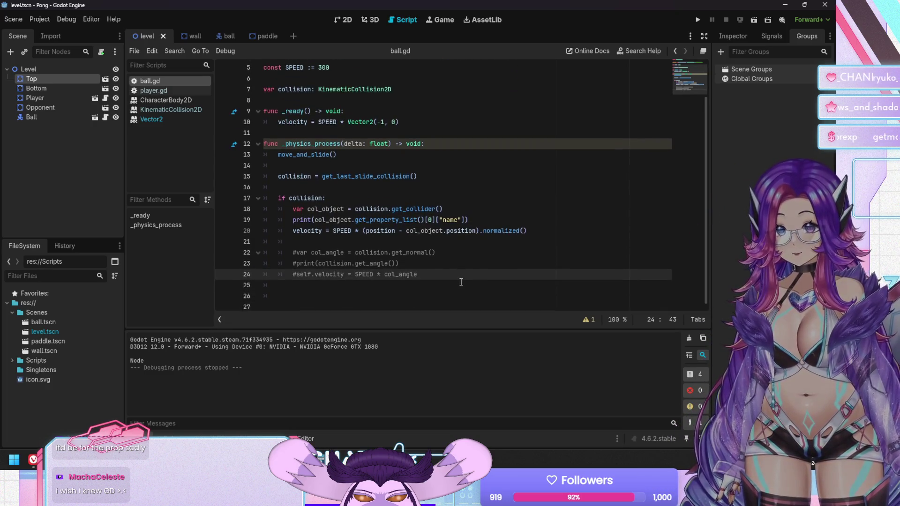
# Save the script changes and bring up the unused delta warning in the errors list
pyautogui.click(438, 256)
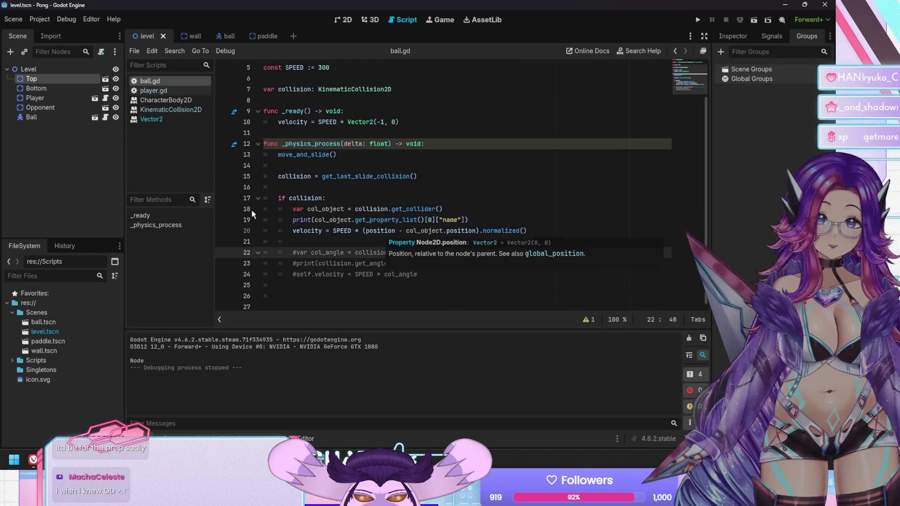
pyautogui.press('Up')
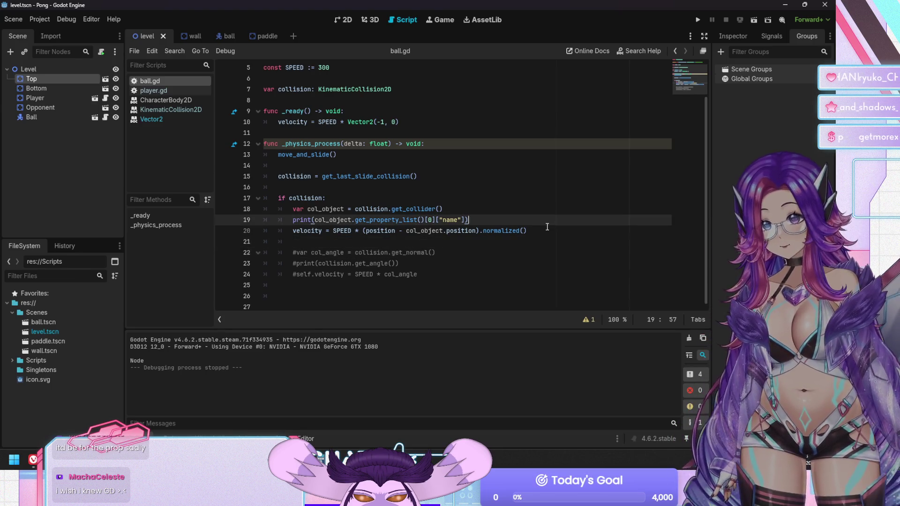
pyautogui.click(551, 230)
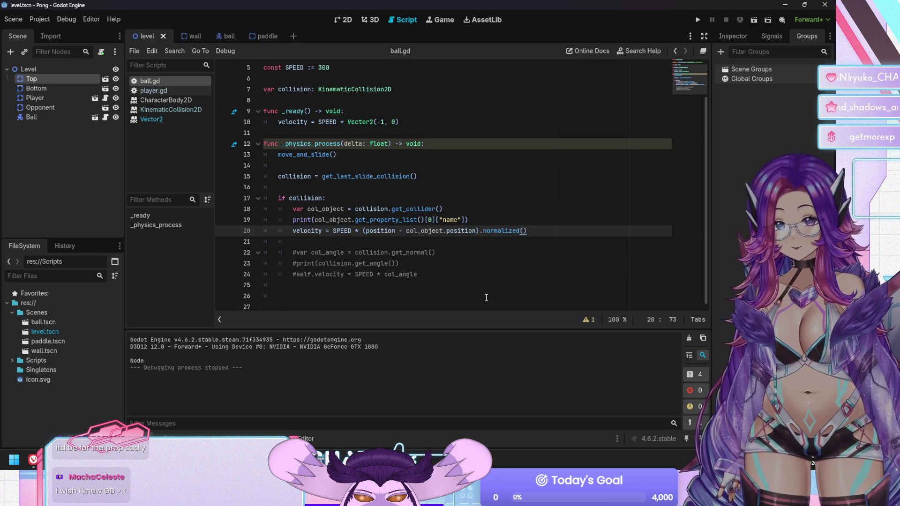
pyautogui.press('F5')
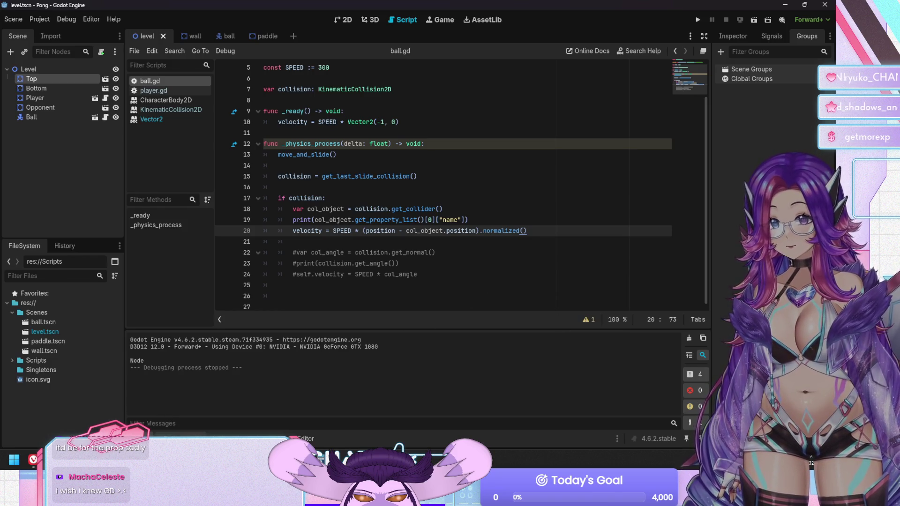
pyautogui.click(313, 368)
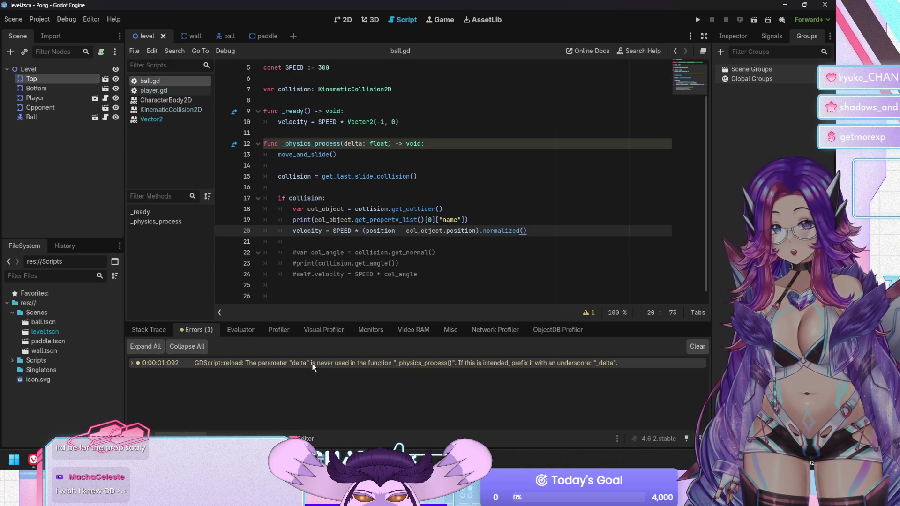
# Prefix line 12's delta parameter with an underscore so _physics_process takes _delta: float
pyautogui.scroll(-2, 414, 233)
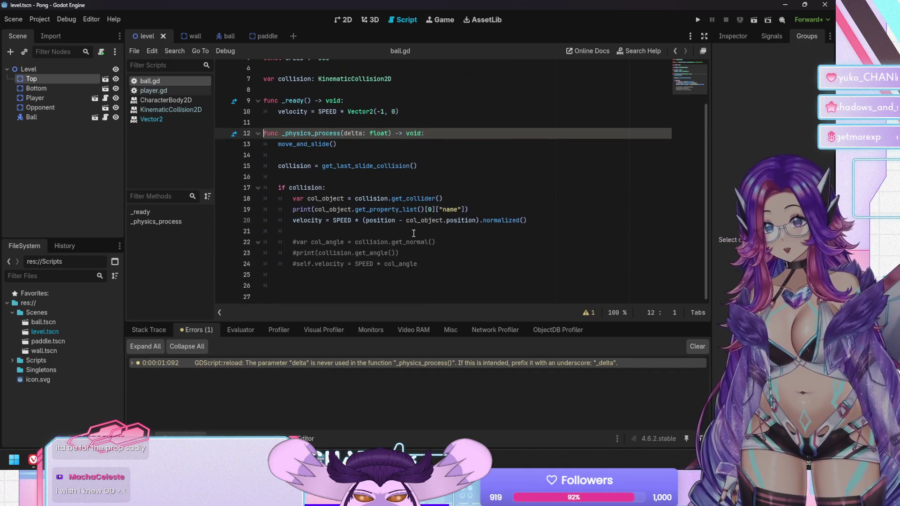
pyautogui.click(411, 177)
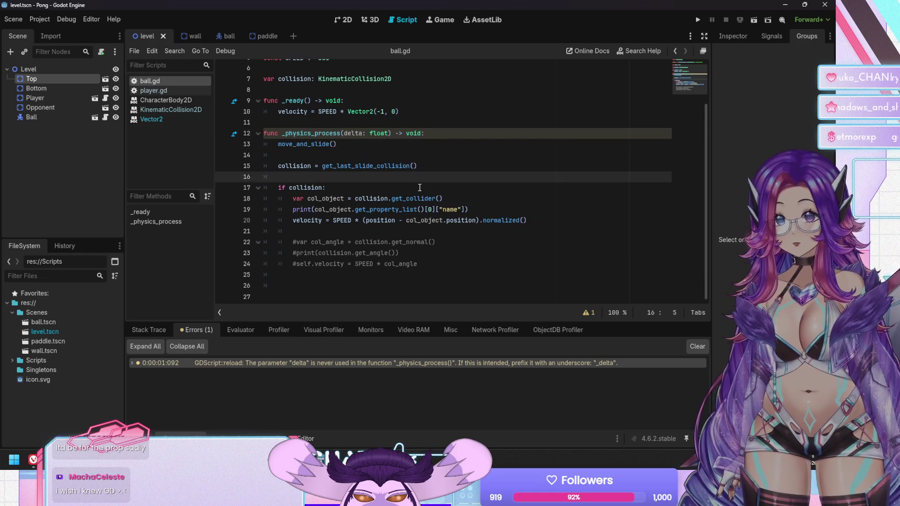
pyautogui.click(345, 134)
pyautogui.press('Left')
pyautogui.moveTo(418, 199)
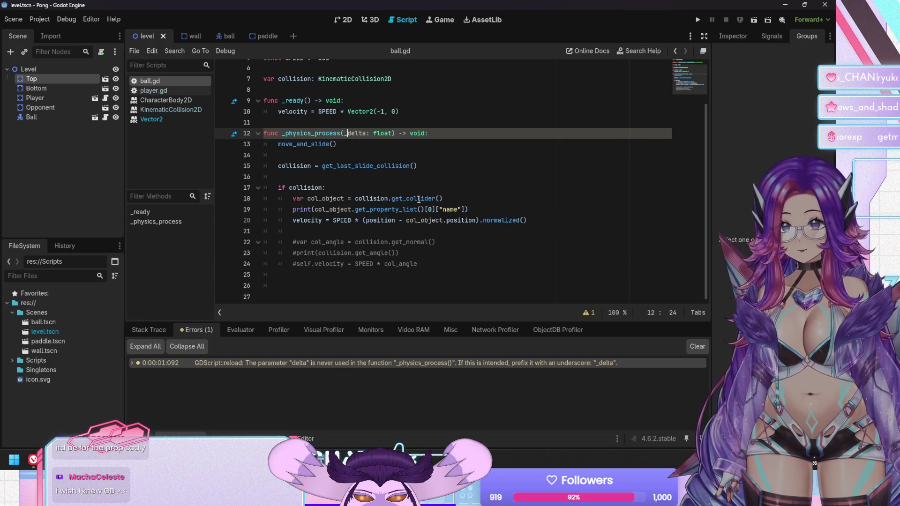
pyautogui.write('_')
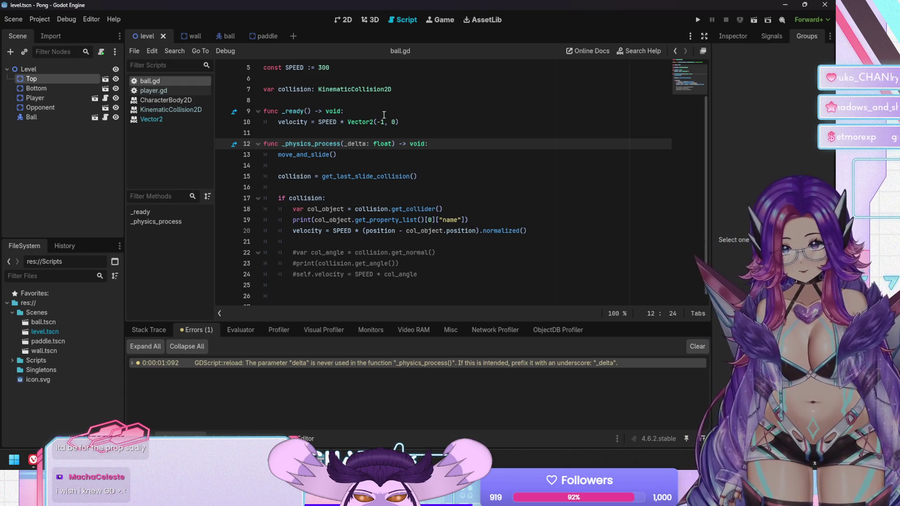
pyautogui.click(379, 154)
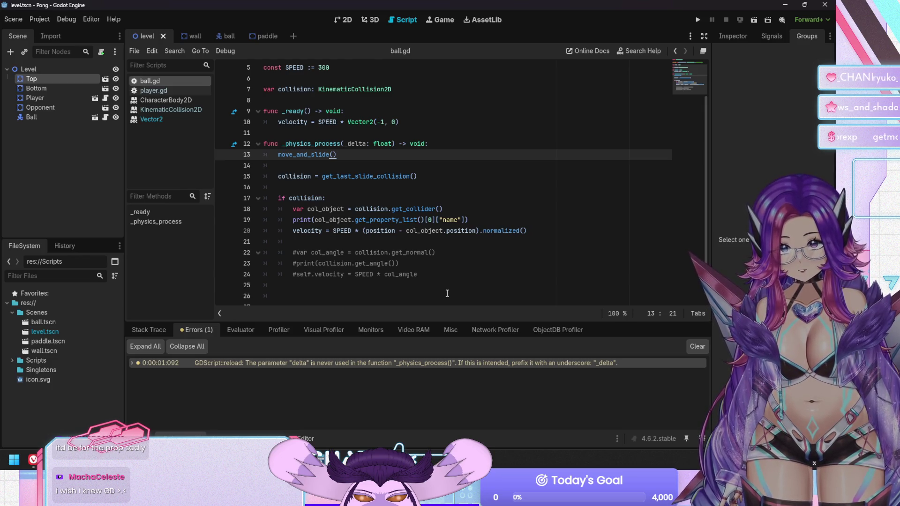
pyautogui.moveTo(188, 35)
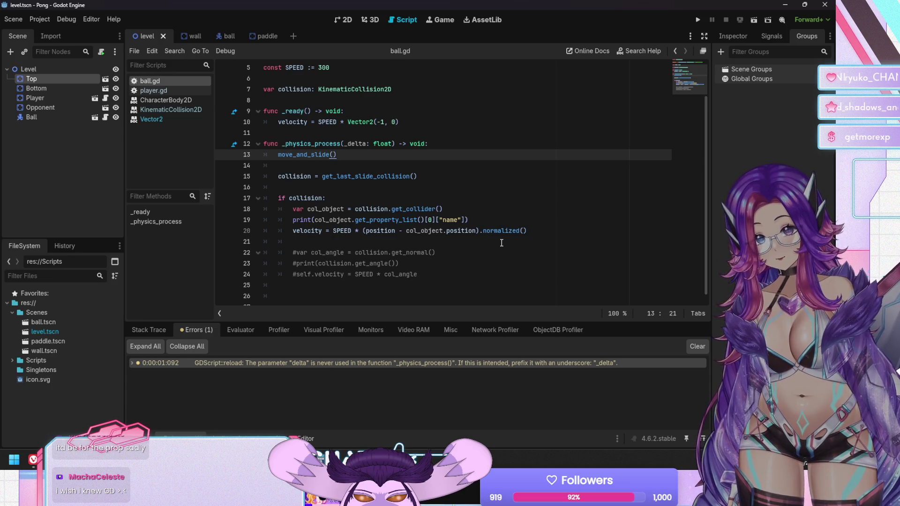
# Switch to the ball scene and add a RigidBody2D node, found by searching 'rigid'
pyautogui.click(222, 36)
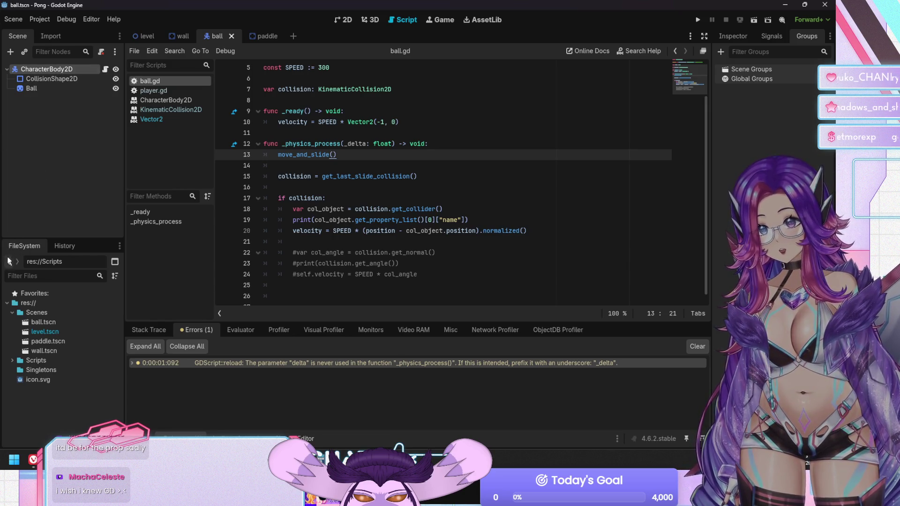
pyautogui.click(10, 51)
pyautogui.write('r')
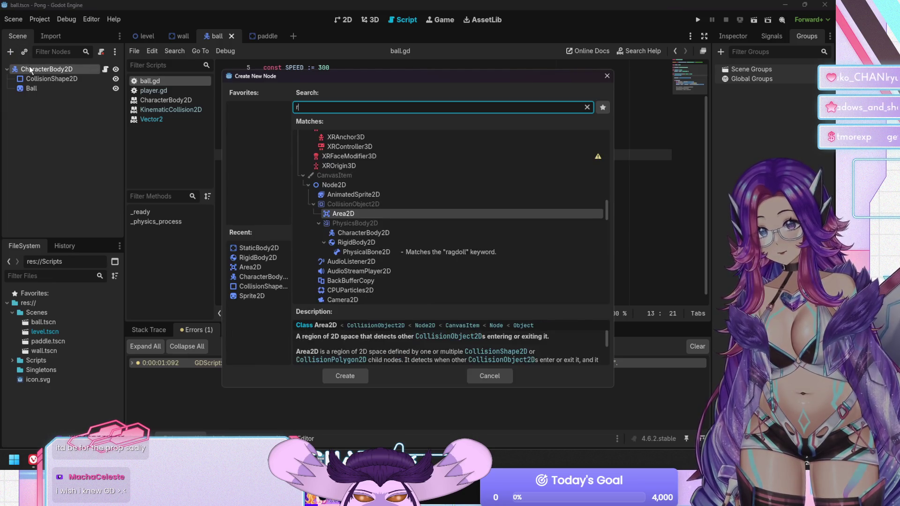
pyautogui.write('igid')
pyautogui.click(339, 206)
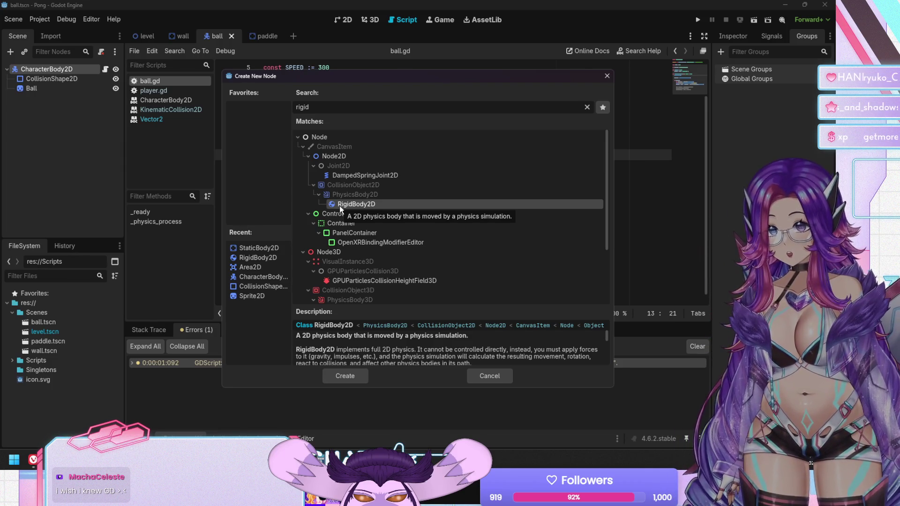
pyautogui.doubleClick(340, 206)
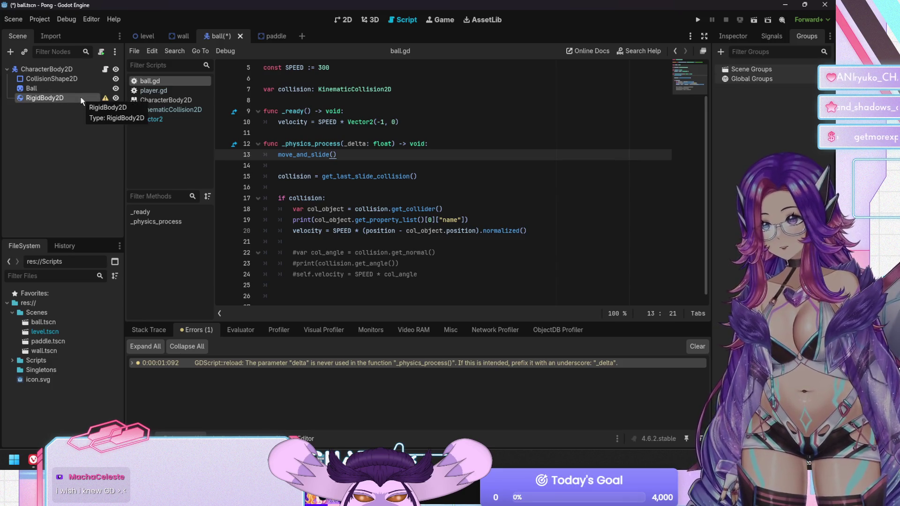
pyautogui.rightClick(81, 100)
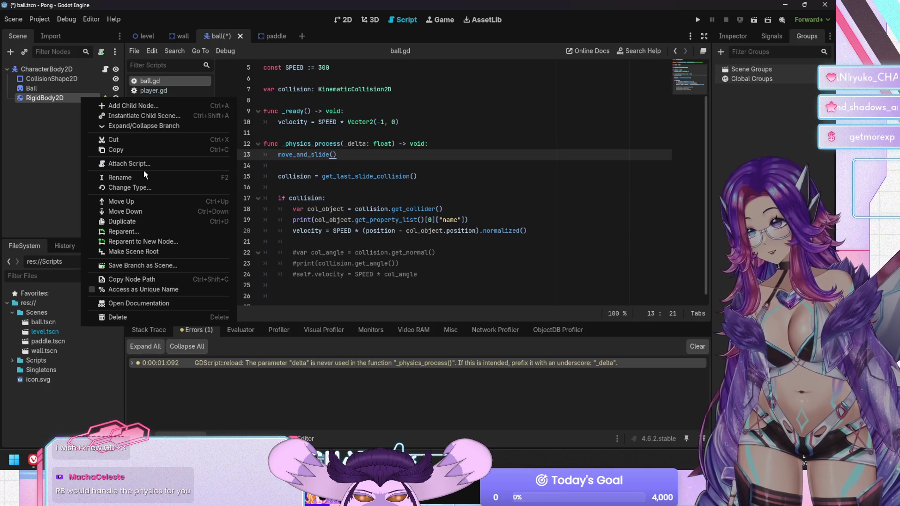
# Open the RigidBody2D class documentation and scroll down to its Properties section
pyautogui.click(145, 304)
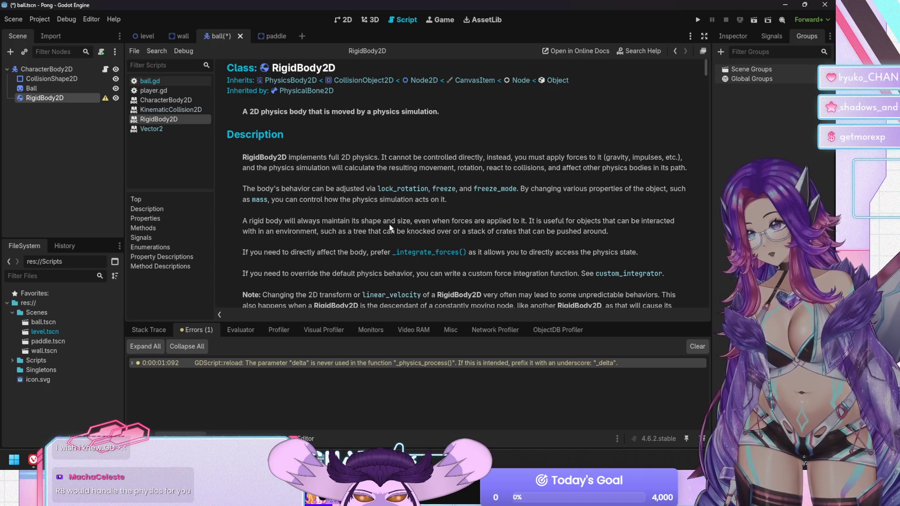
pyautogui.scroll(-1, 389, 228)
pyautogui.scroll(-2, 390, 227)
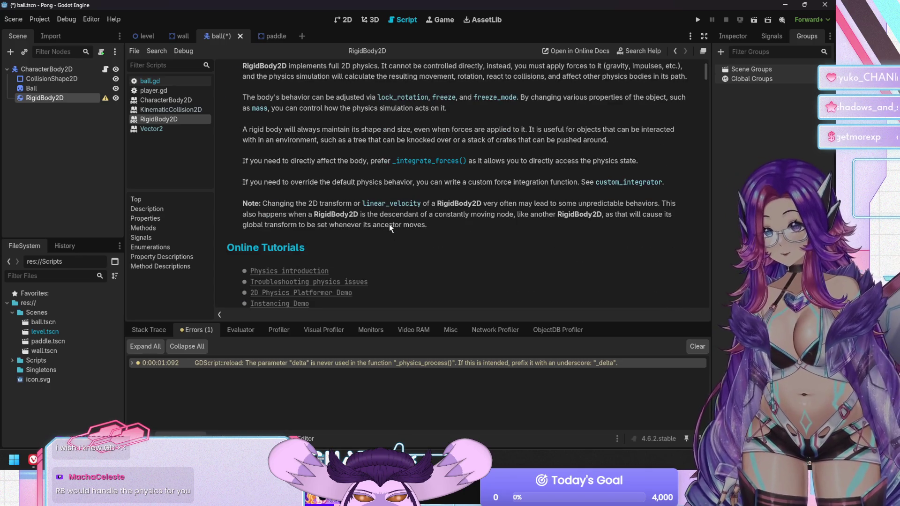
pyautogui.scroll(-6, 389, 224)
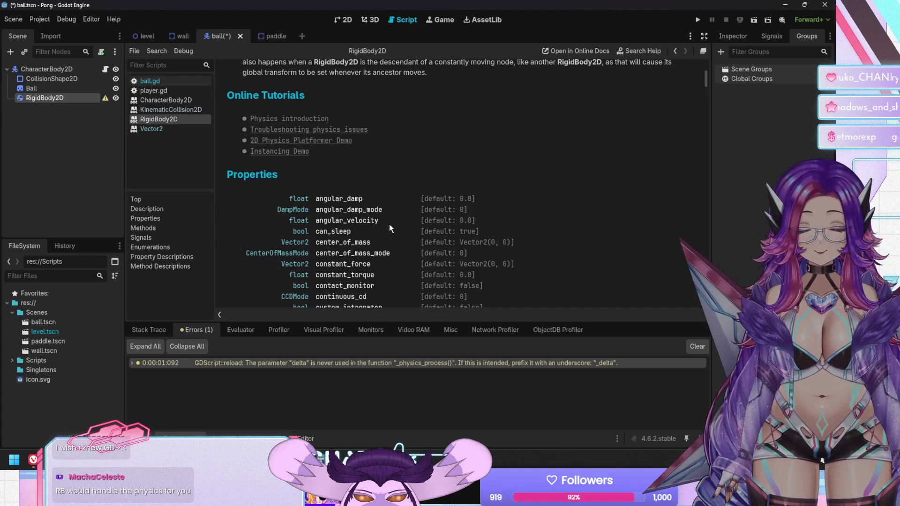
pyautogui.scroll(-3, 389, 224)
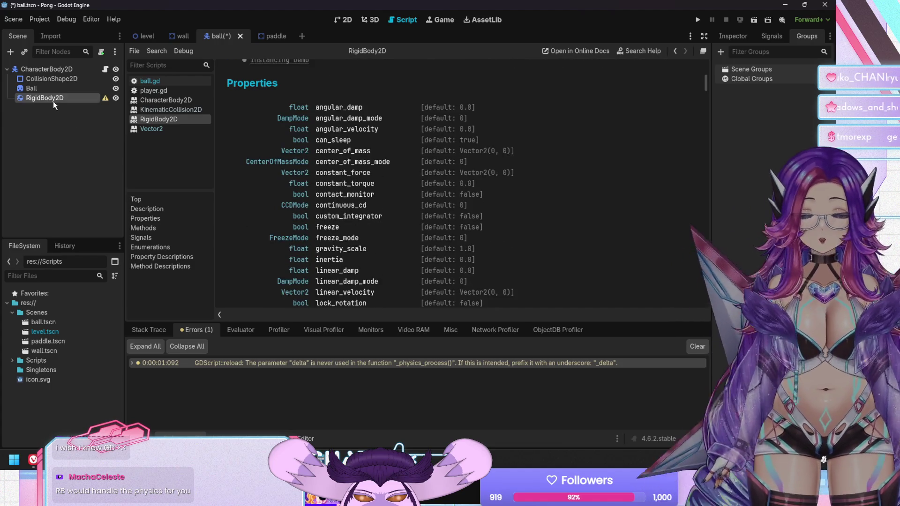
# Delete the RigidBody2D node from the ball scene, keeping its name unchanged beforehand
pyautogui.rightClick(52, 102)
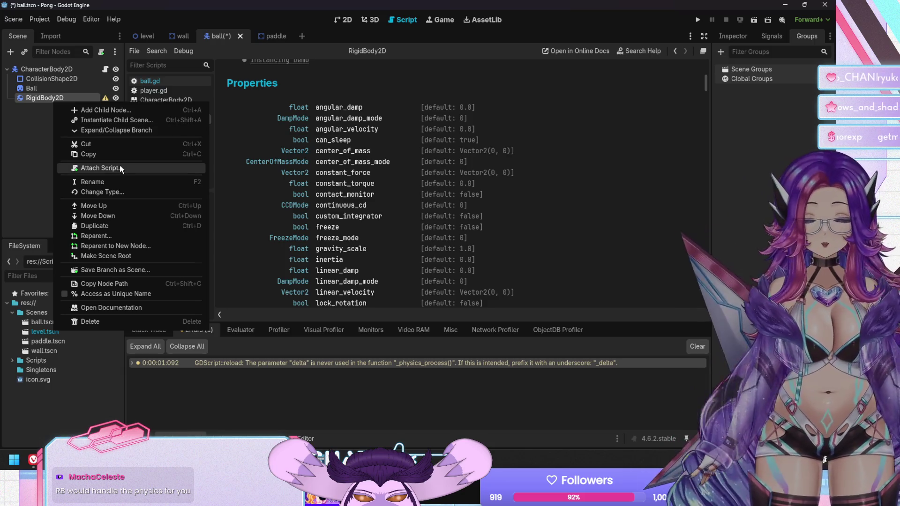
pyautogui.click(22, 156)
pyautogui.doubleClick(42, 97)
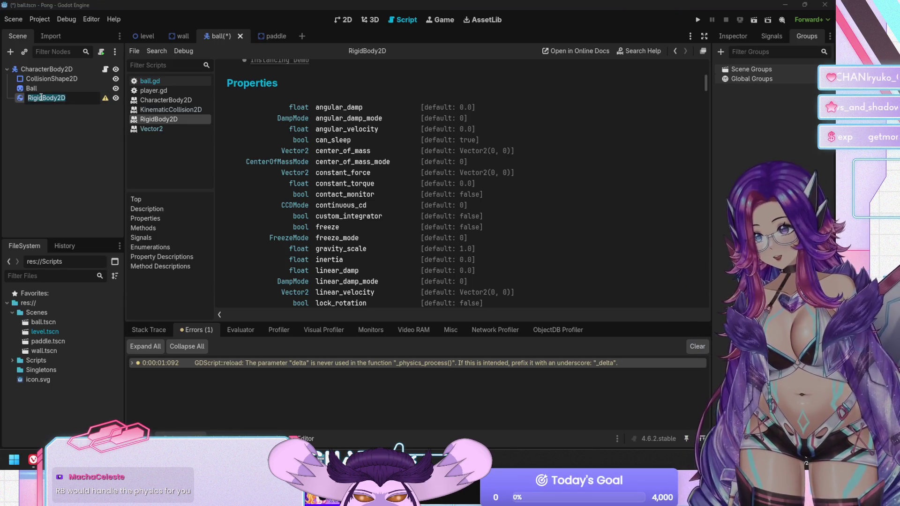
pyautogui.click(42, 97)
pyautogui.press('Return')
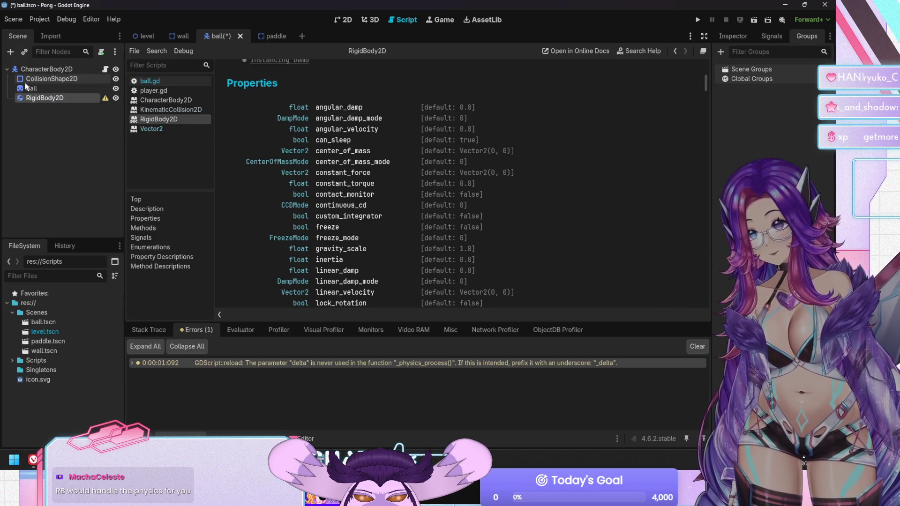
pyautogui.press('Delete')
pyautogui.press('Return')
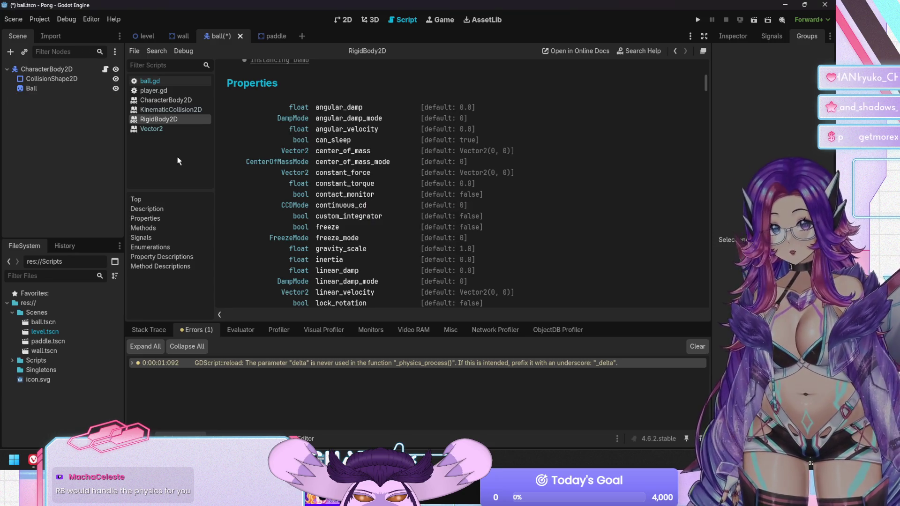
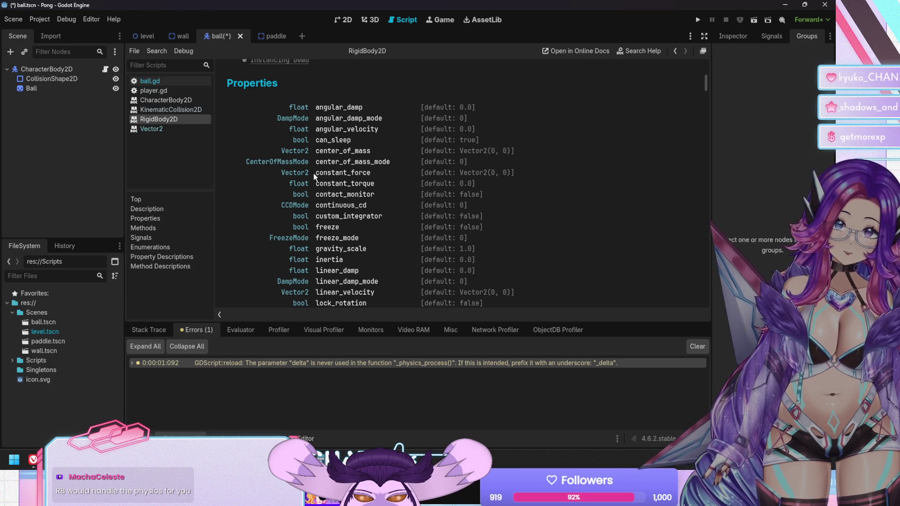
# Add a RigidBody2D node to the ball scene
pyautogui.scroll(-1, 396, 168)
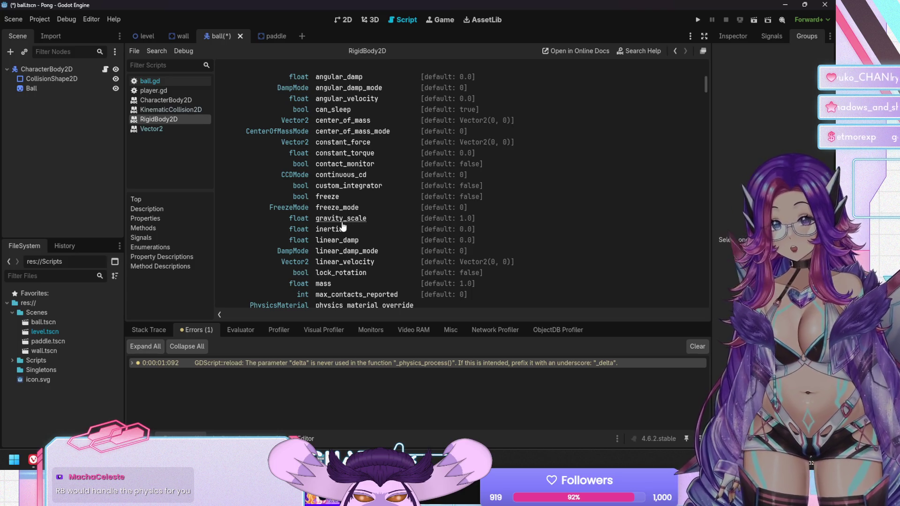
pyautogui.scroll(-2, 393, 225)
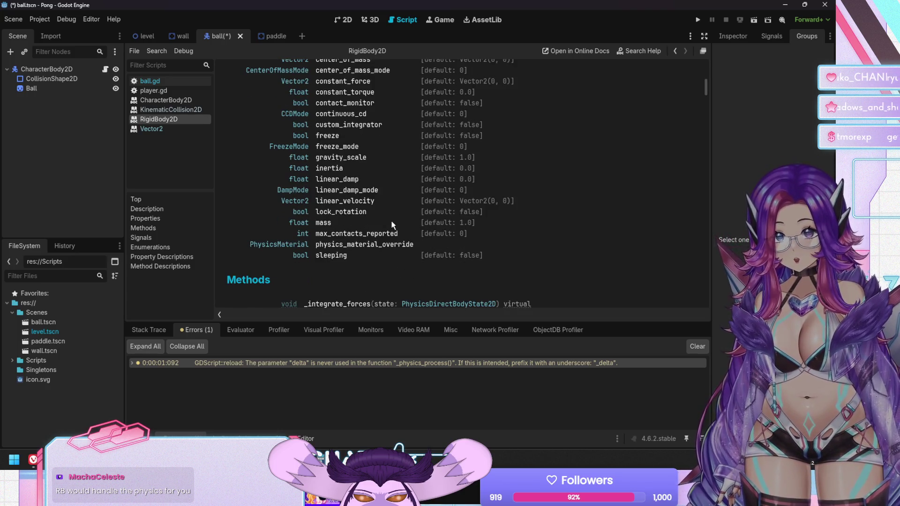
pyautogui.scroll(2, 393, 224)
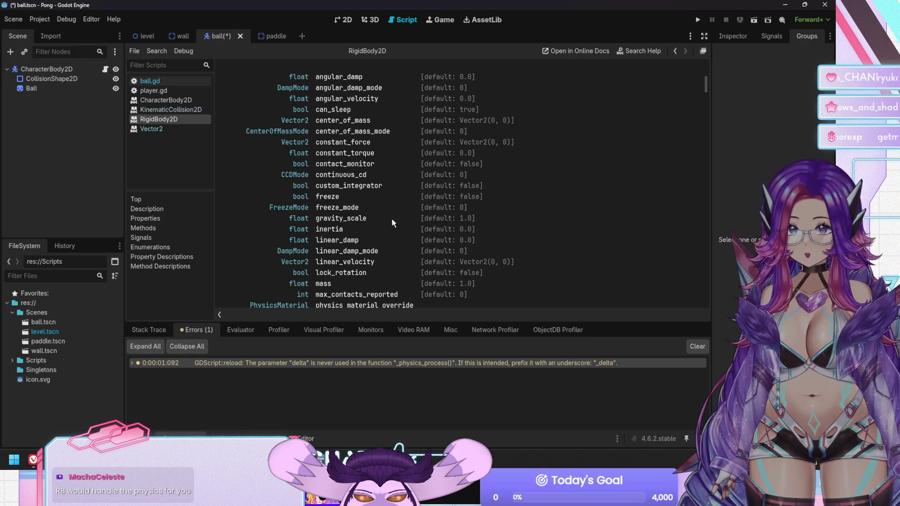
pyautogui.scroll(1, 392, 220)
pyautogui.scroll(-1, 392, 220)
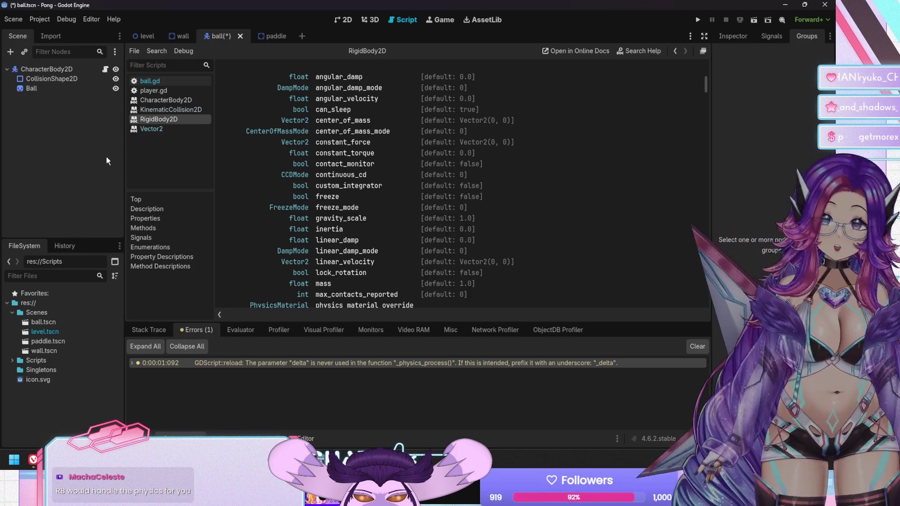
pyautogui.click(6, 53)
pyautogui.write('t')
pyautogui.press('BackSpace')
pyautogui.press('Return')
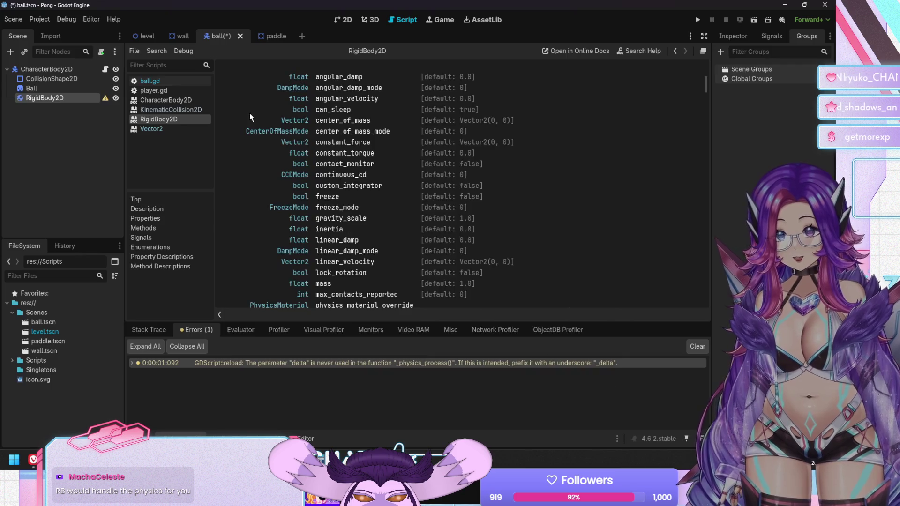
# Make the new RigidBody2D the scene root
pyautogui.rightClick(35, 99)
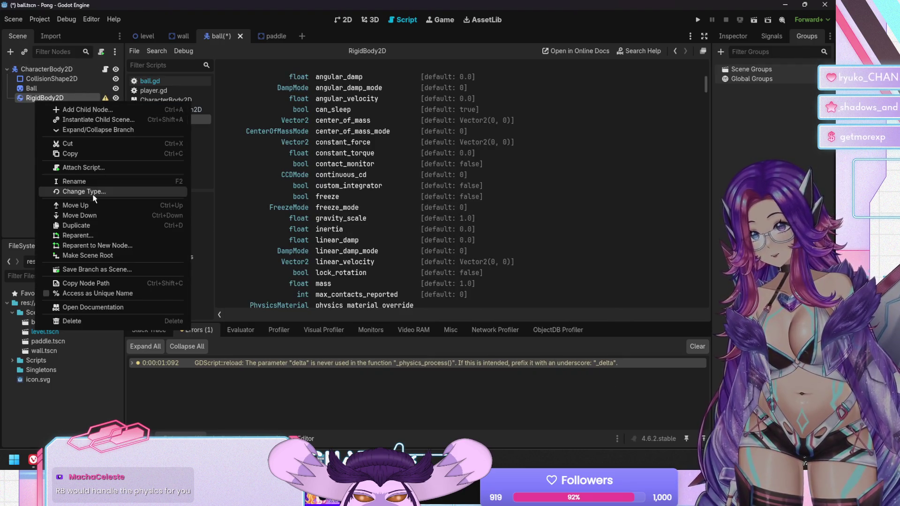
pyautogui.click(83, 256)
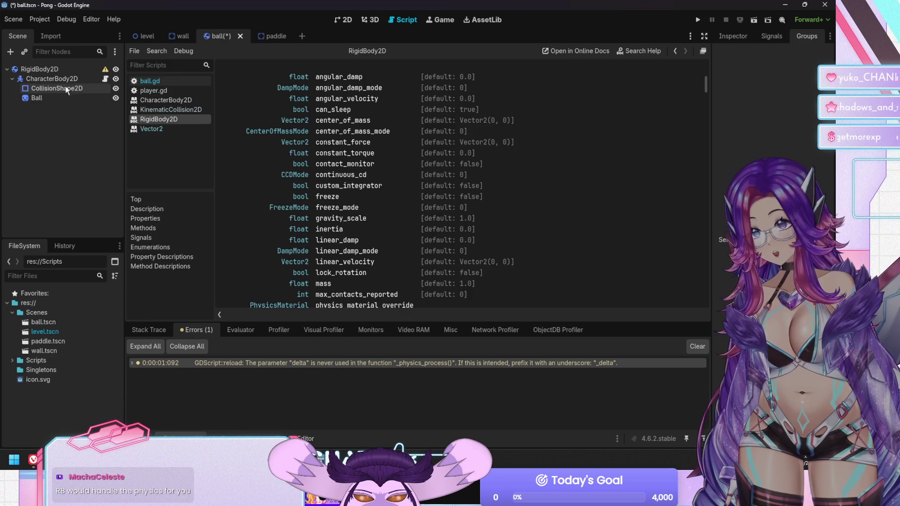
pyautogui.click(94, 79)
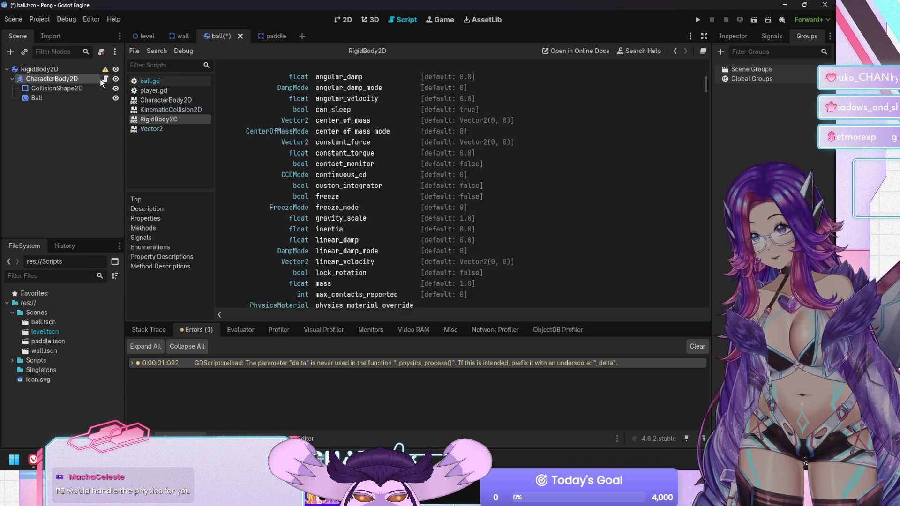
pyautogui.click(85, 68)
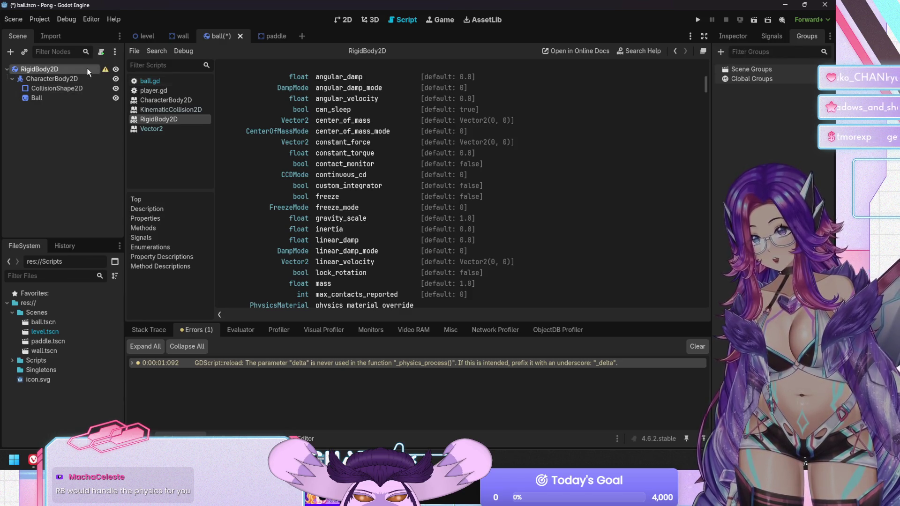
# Attach the existing res://Scripts/ball.gd script to the RigidBody2D
pyautogui.click(100, 52)
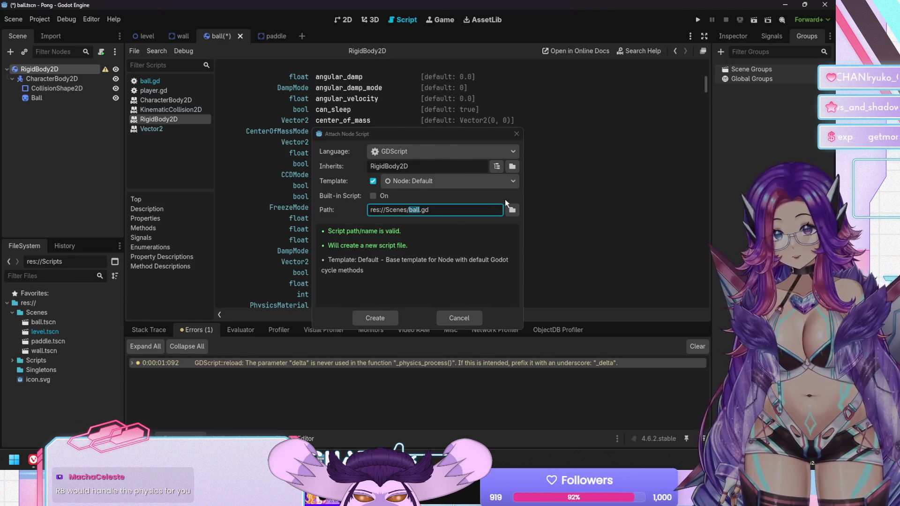
pyautogui.click(512, 209)
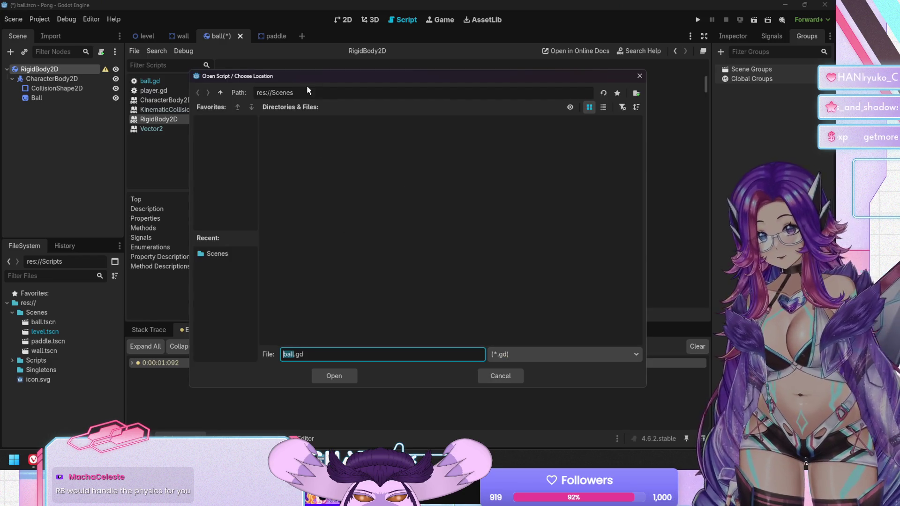
pyautogui.click(221, 92)
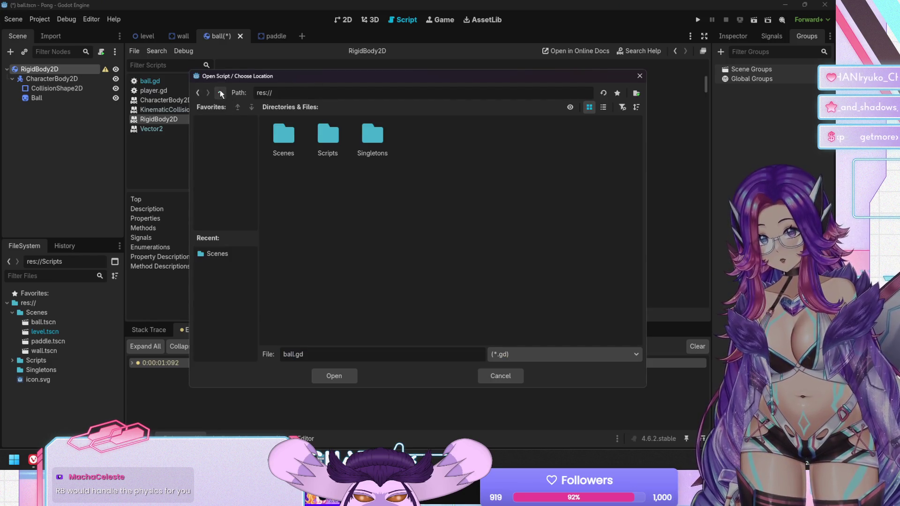
pyautogui.doubleClick(337, 137)
pyautogui.press('Return')
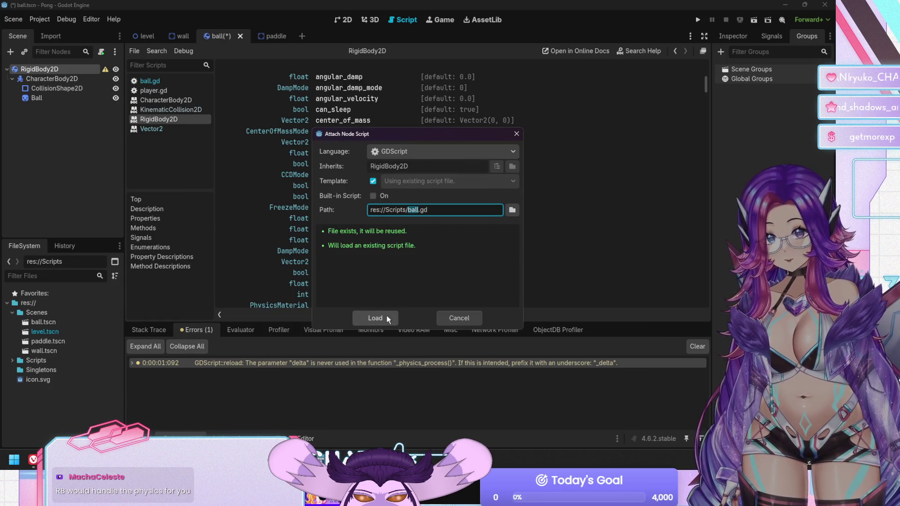
pyautogui.click(387, 318)
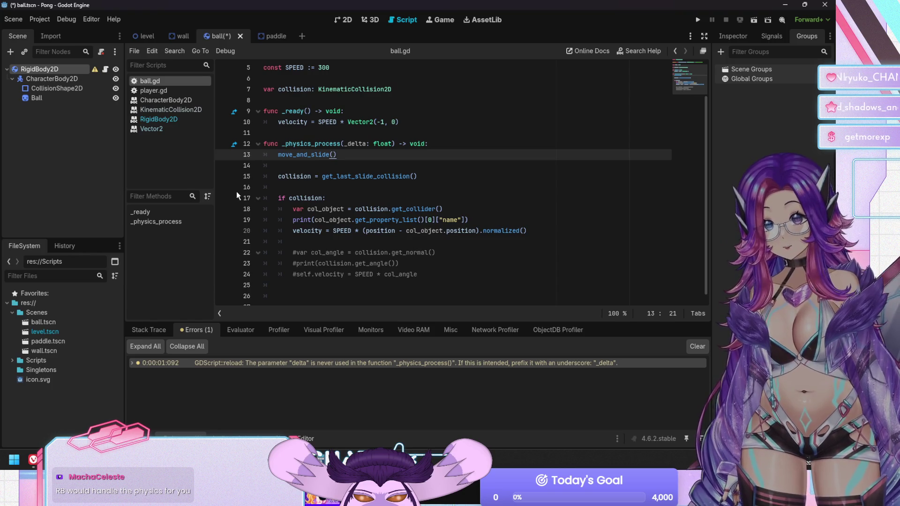
# Save the scene, move CollisionShape2D under RigidBody2D, and delete the old CharacterBody2D
pyautogui.click(359, 174)
pyautogui.click(402, 199)
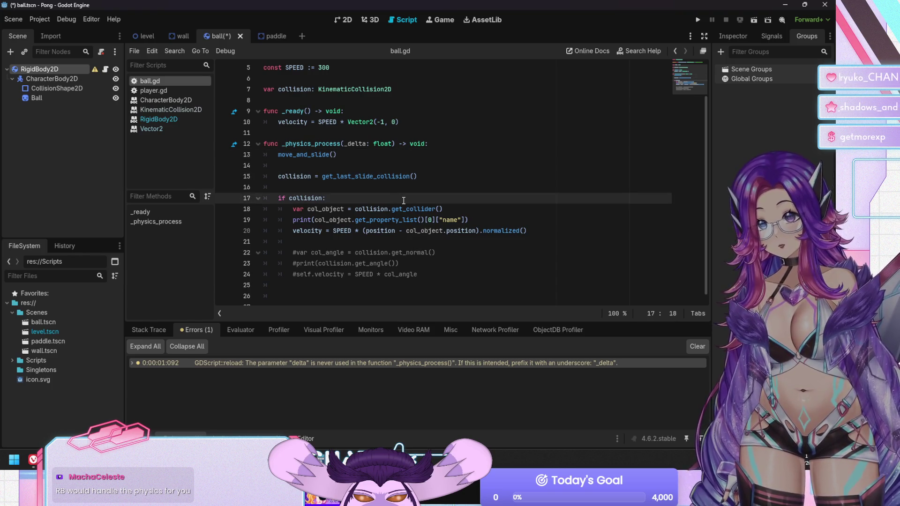
pyautogui.scroll(2, 403, 201)
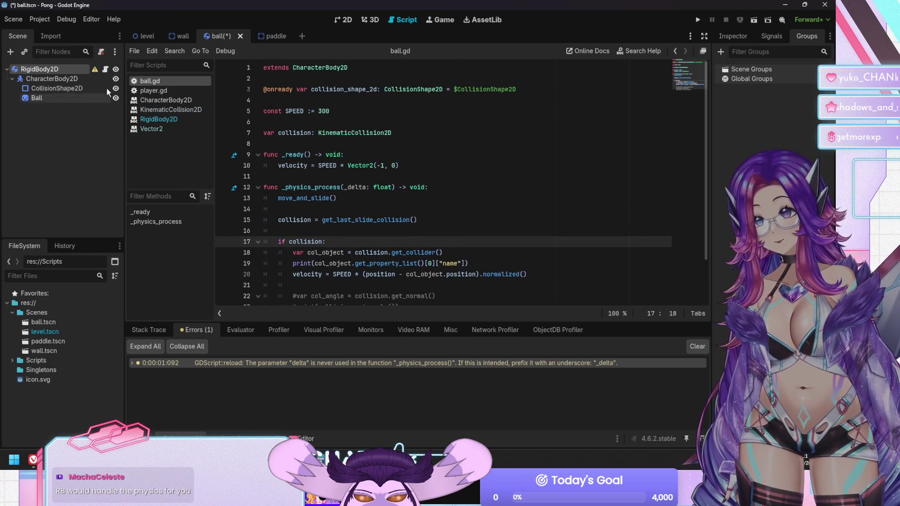
pyautogui.hotkey('ctrl', 's')
pyautogui.moveTo(35, 86); pyautogui.dragTo(41, 70)
pyautogui.click(38, 89)
pyautogui.click(46, 80)
pyautogui.press('Delete')
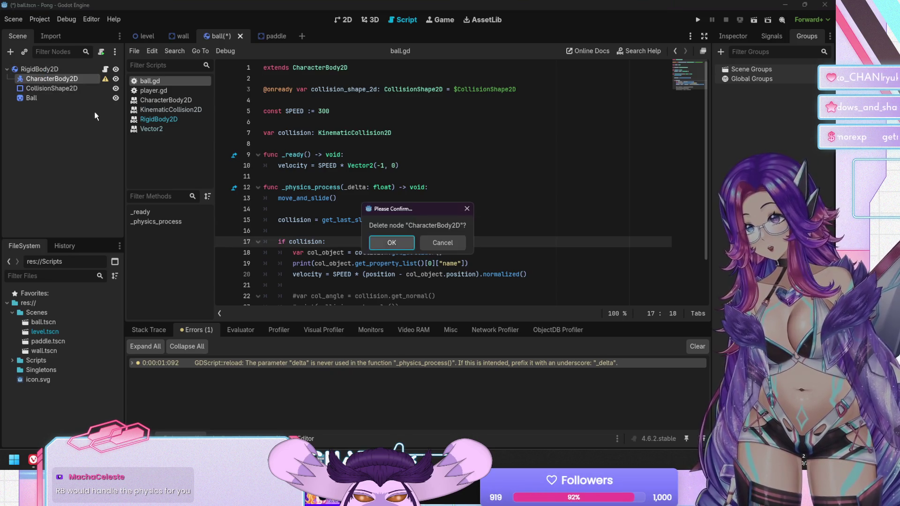
pyautogui.press('Return')
# Rename the RigidBody2D root to Ball and save the scene
pyautogui.click(56, 69)
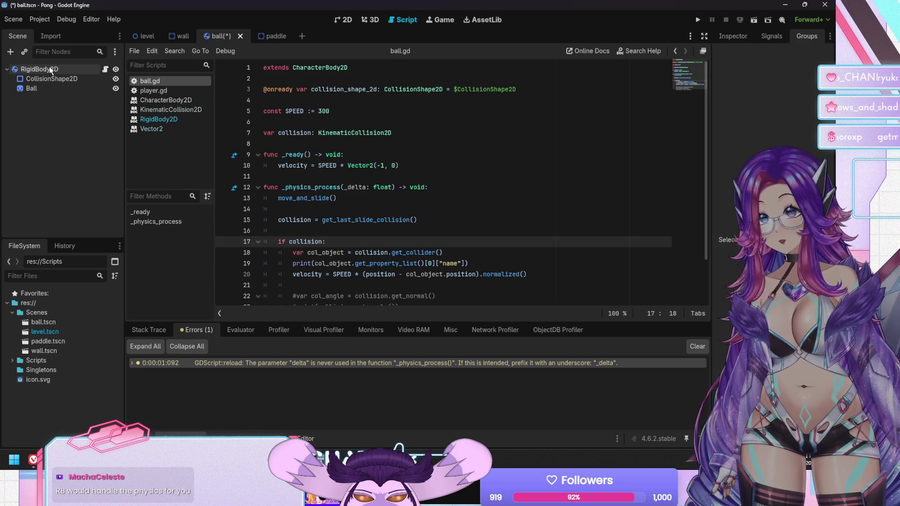
pyautogui.press('F2')
pyautogui.write('Ball')
pyautogui.press('Return')
pyautogui.hotkey('ctrl', 's')
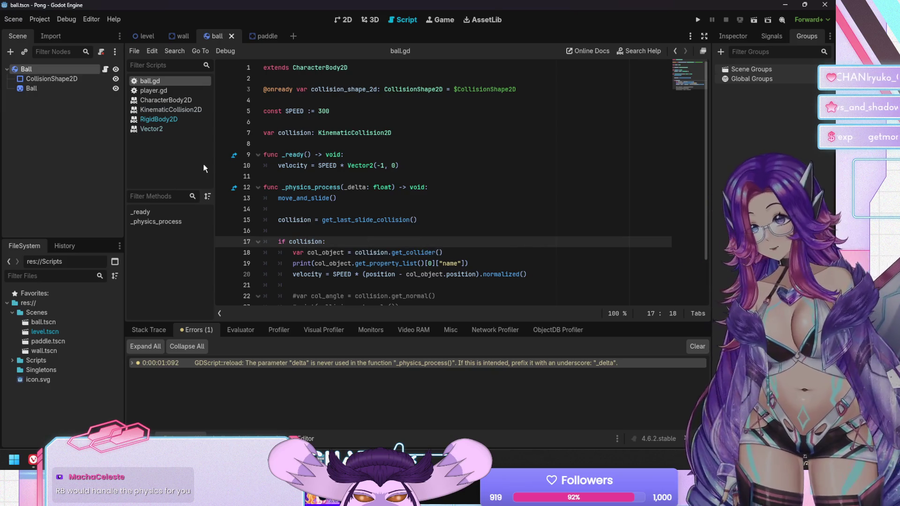
pyautogui.moveTo(326, 188)
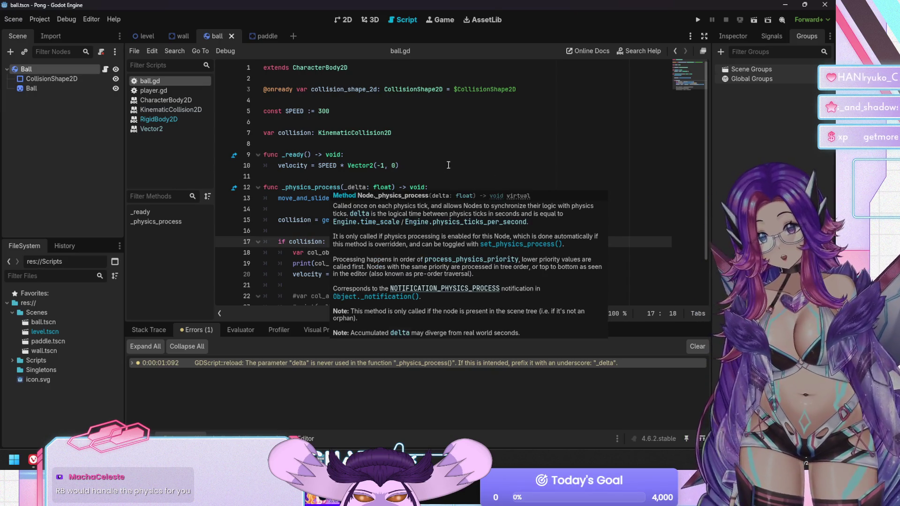
pyautogui.click(429, 231)
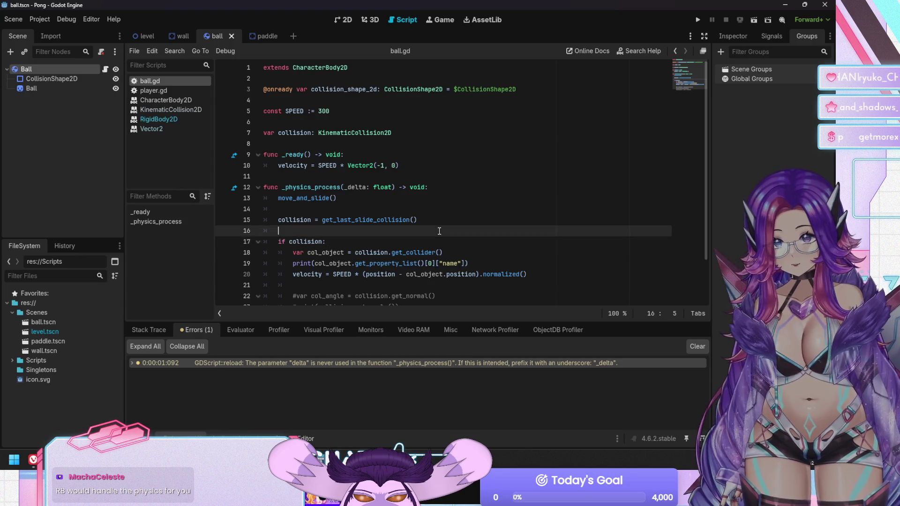
# Insert a blank line at the top of _ready(), deleting the trial gravity_scale and self.grav text
pyautogui.scroll(-2, 441, 231)
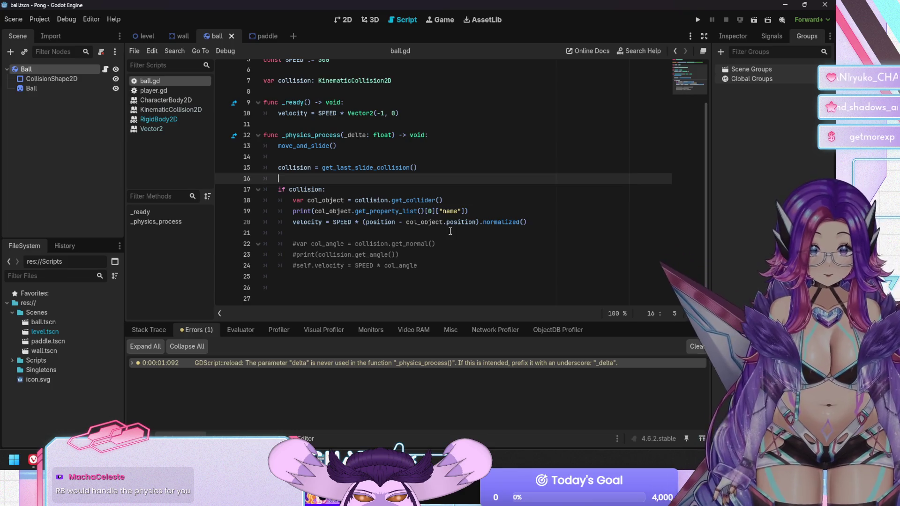
pyautogui.click(393, 105)
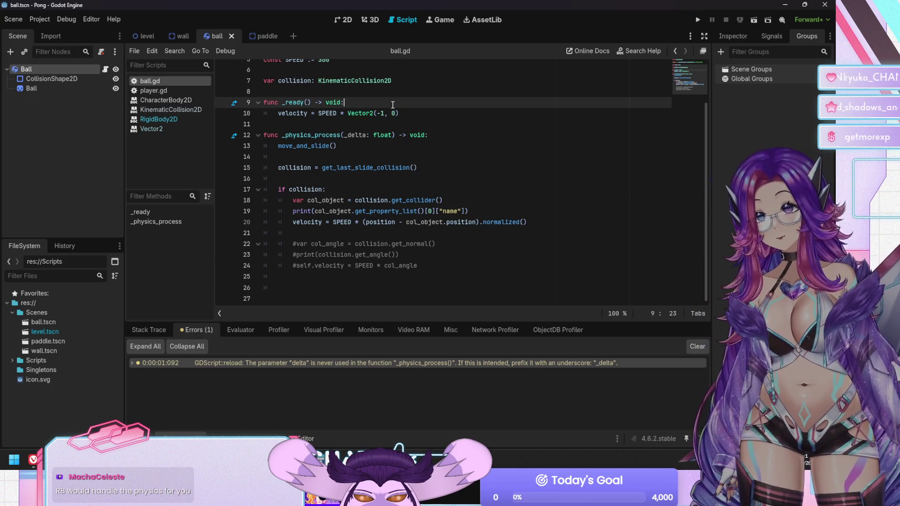
pyautogui.press('Return')
pyautogui.write('gravi')
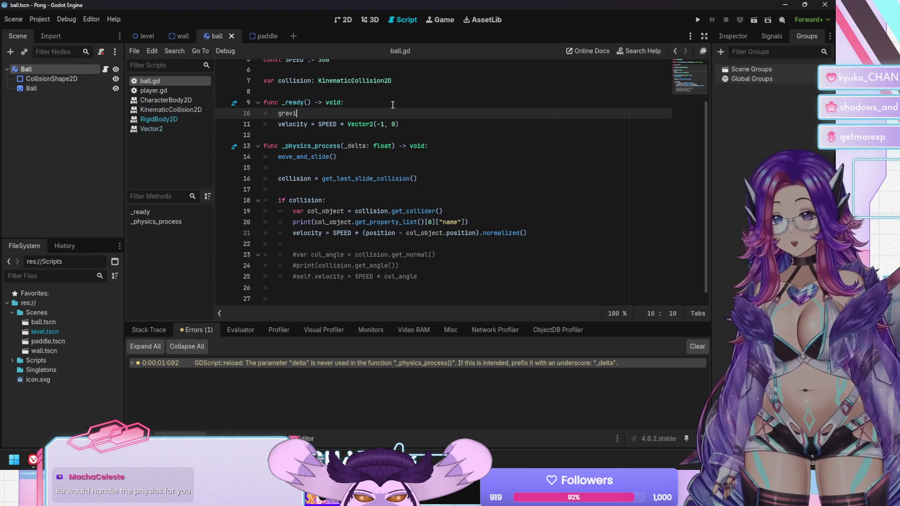
pyautogui.write('ty_scal')
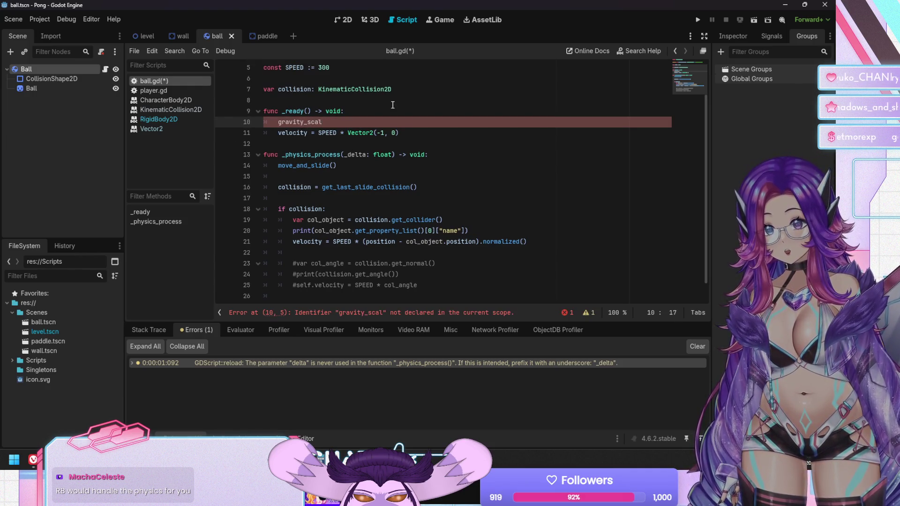
pyautogui.hotkey('shift', 'Home')
pyautogui.press('BackSpace')
pyautogui.write('.grav')
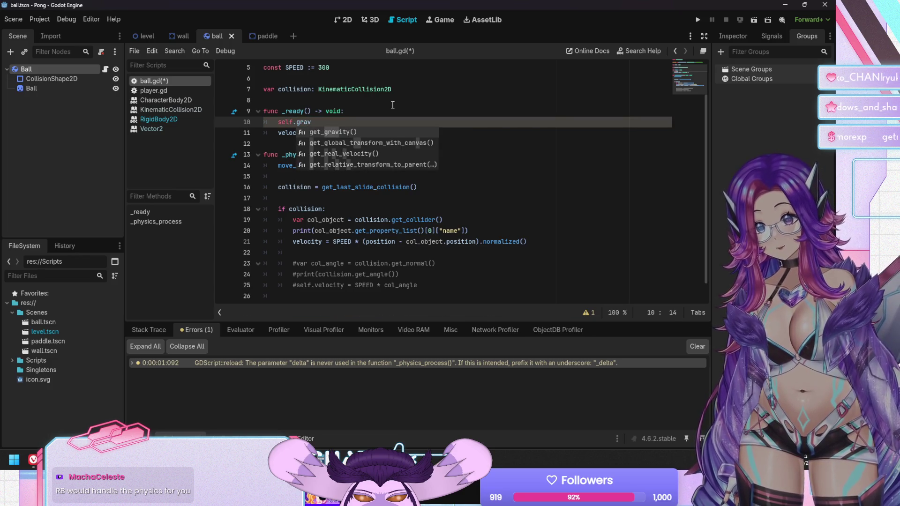
pyautogui.hotkey('shift', 'Home')
pyautogui.press('BackSpace')
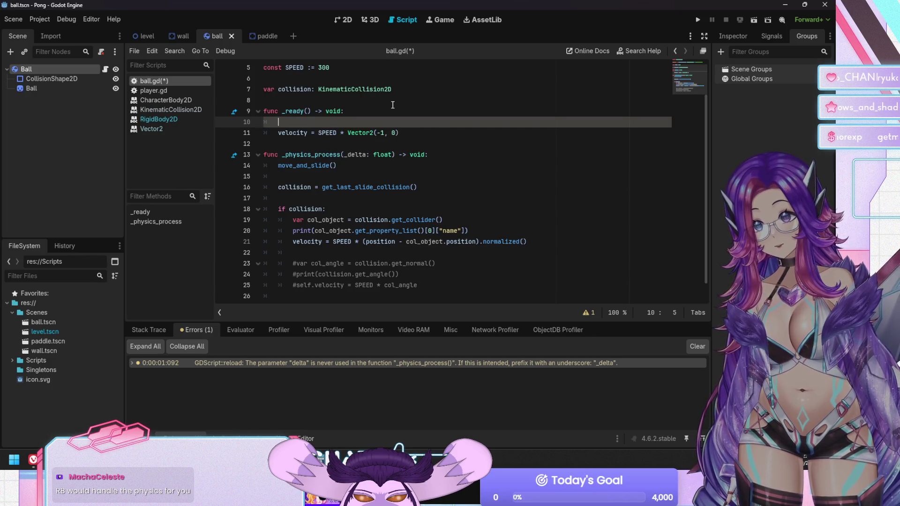
pyautogui.scroll(2, 393, 104)
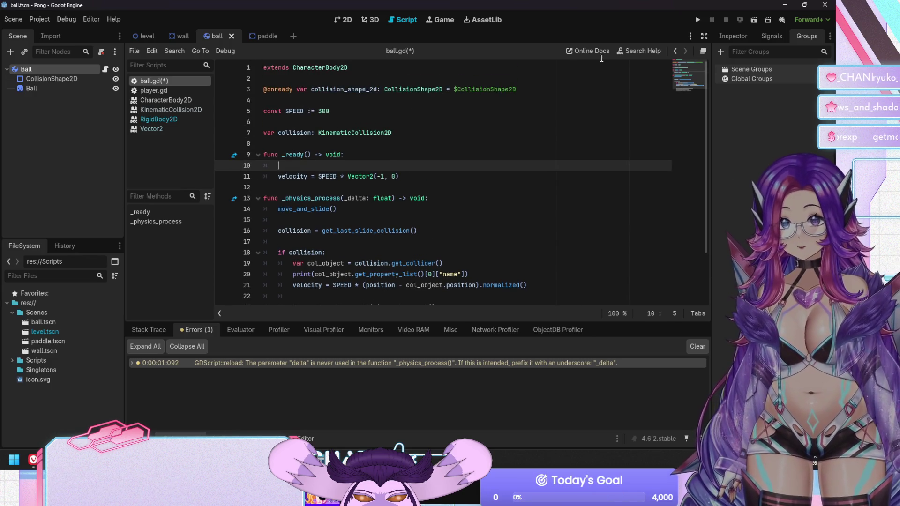
# Read the gravity_scale property description in the RigidBody2D class reference
pyautogui.click(166, 121)
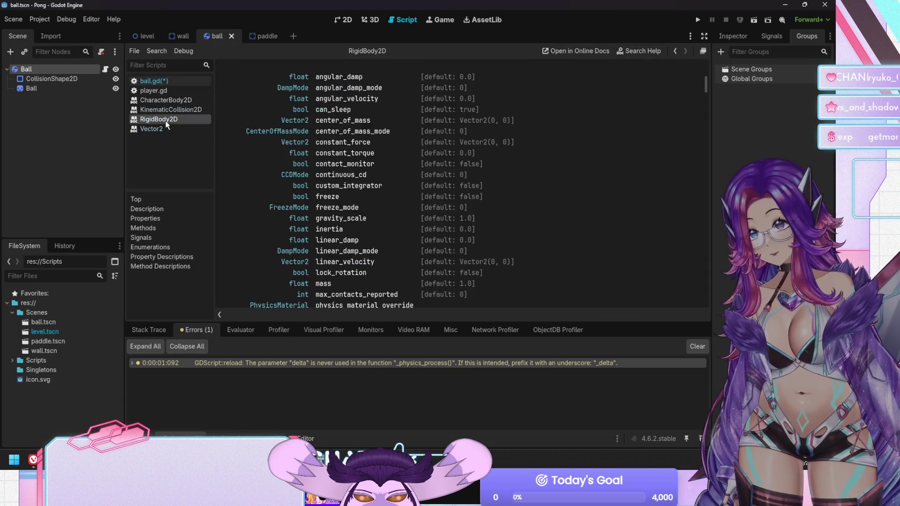
pyautogui.scroll(2, 349, 188)
pyautogui.scroll(-8, 407, 168)
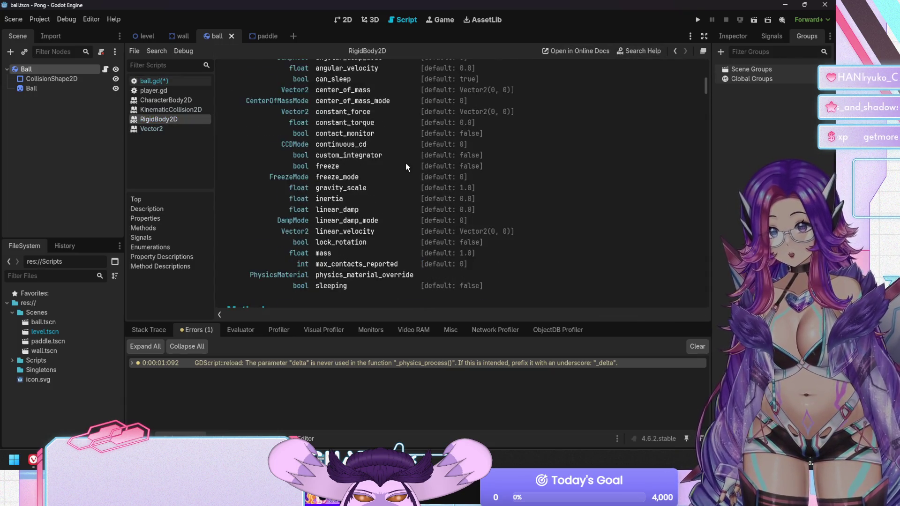
pyautogui.scroll(2, 308, 201)
pyautogui.click(342, 157)
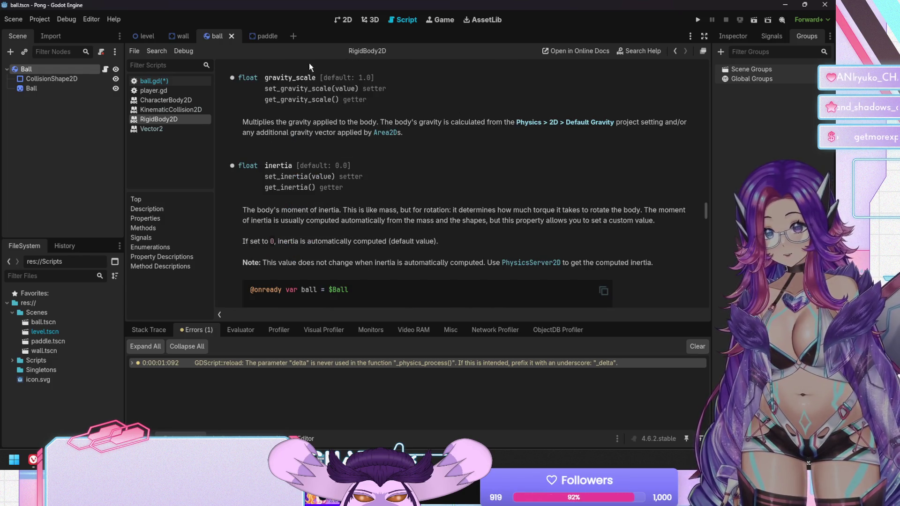
pyautogui.click(175, 81)
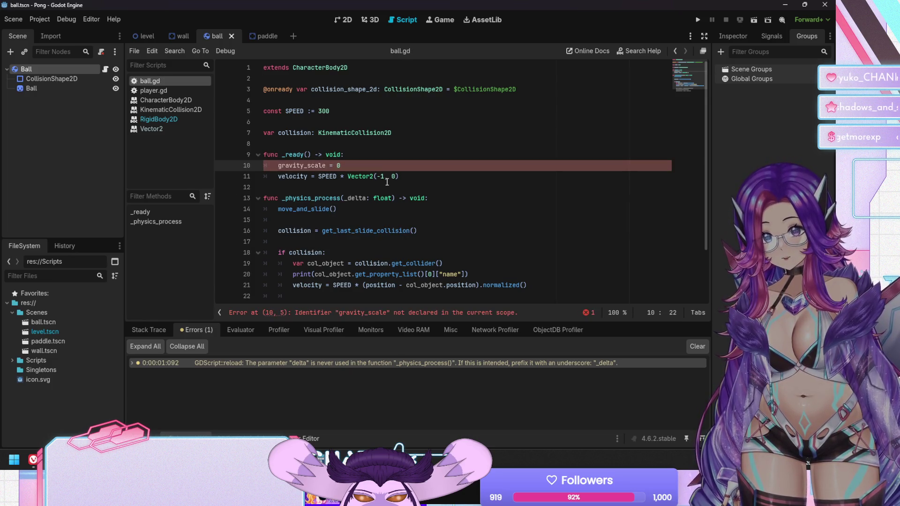
# Browse the RigidBody2D reference's methods list, including get_colliding_bodies
pyautogui.click(137, 118)
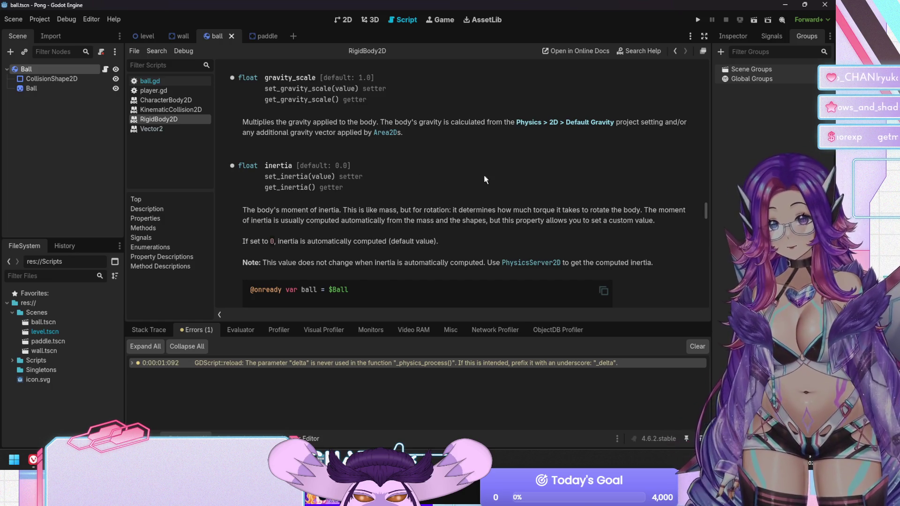
pyautogui.scroll(-5, 600, 233)
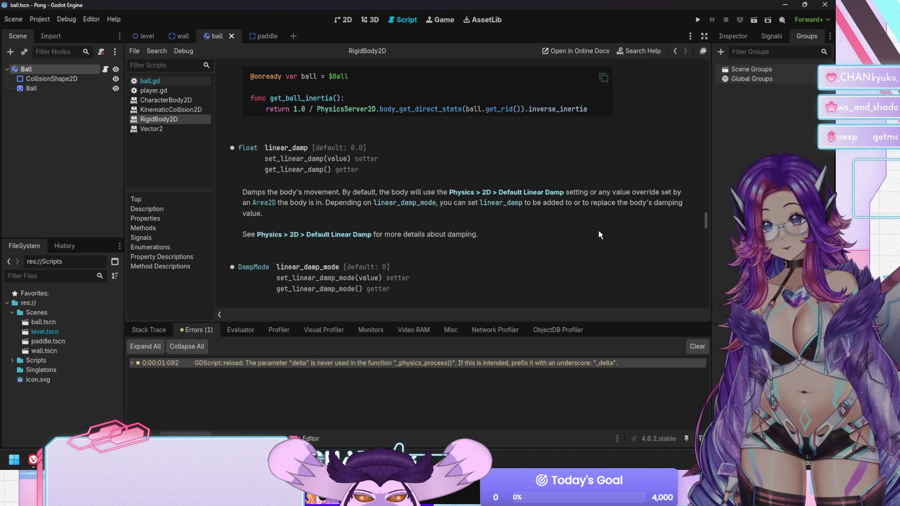
pyautogui.scroll(-1, 600, 235)
pyautogui.scroll(1, 600, 234)
pyautogui.scroll(-4, 600, 234)
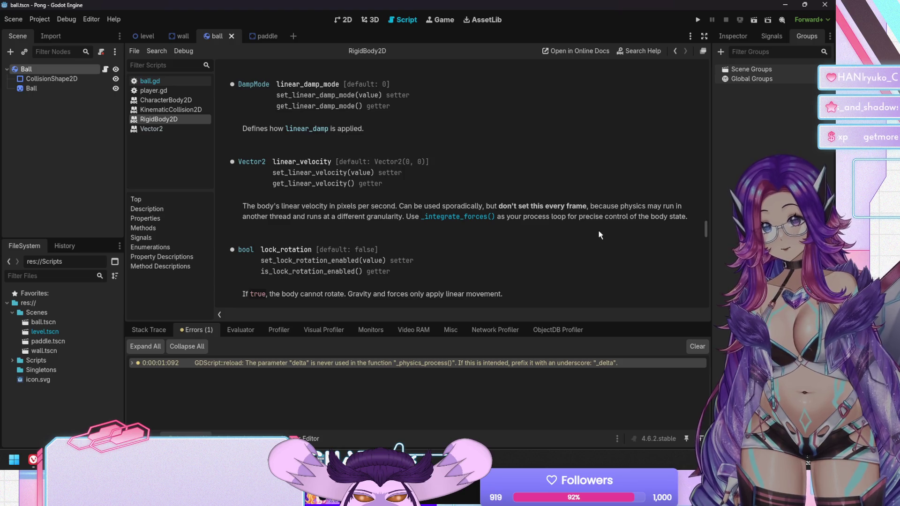
pyautogui.moveTo(706, 229); pyautogui.dragTo(694, 108)
pyautogui.scroll(15, 556, 149)
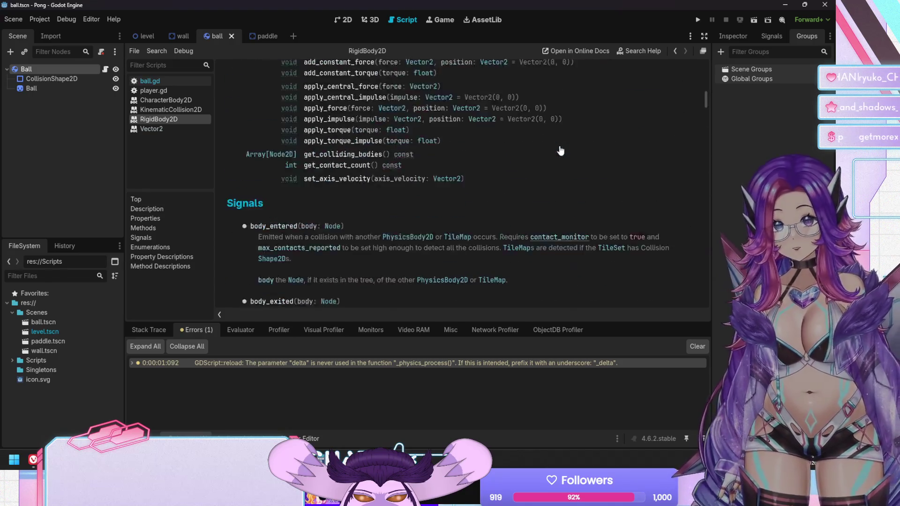
pyautogui.scroll(3, 557, 161)
pyautogui.scroll(-10, 557, 161)
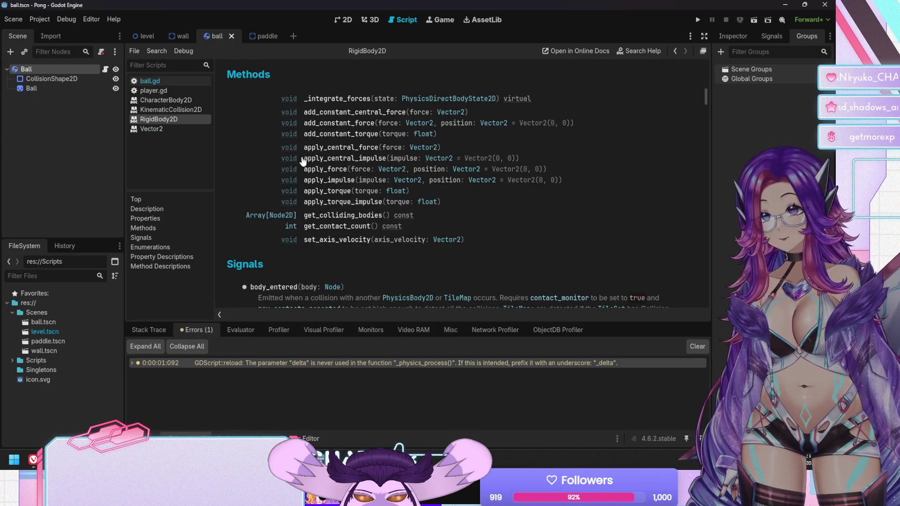
pyautogui.scroll(1, 325, 253)
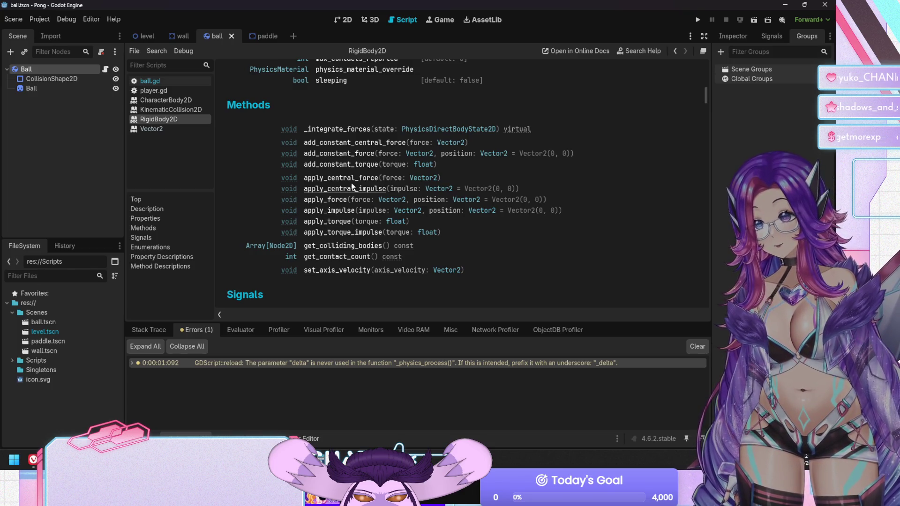
pyautogui.scroll(-2, 332, 149)
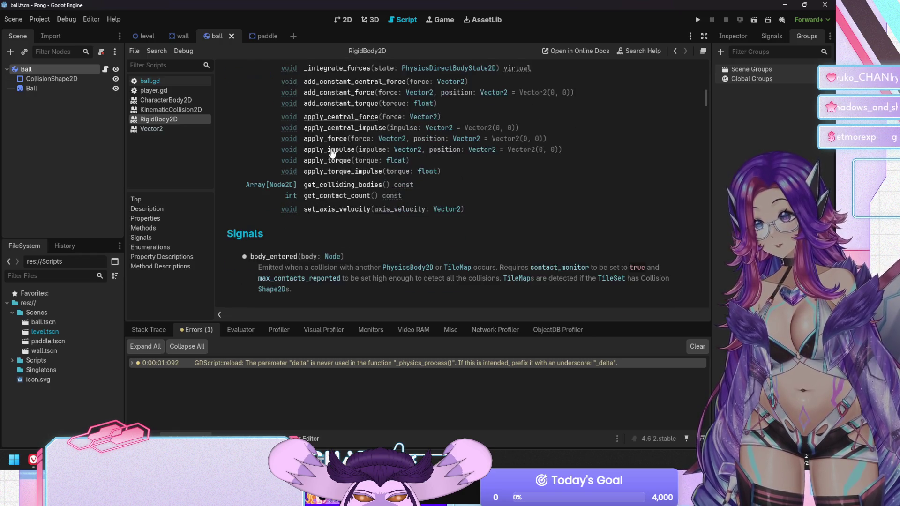
pyautogui.scroll(4, 332, 154)
pyautogui.scroll(3, 331, 153)
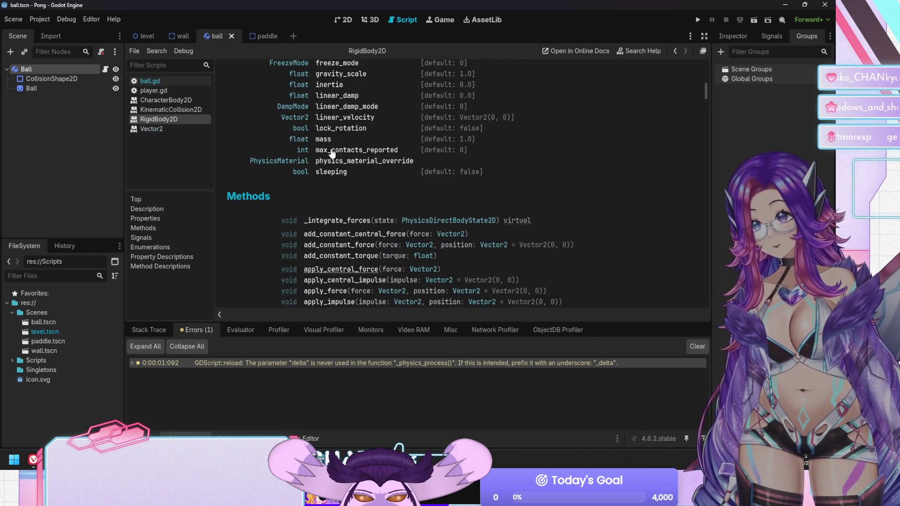
# Set the Ball node's Gravity Scale to 0 in the Inspector
pyautogui.scroll(5, 331, 175)
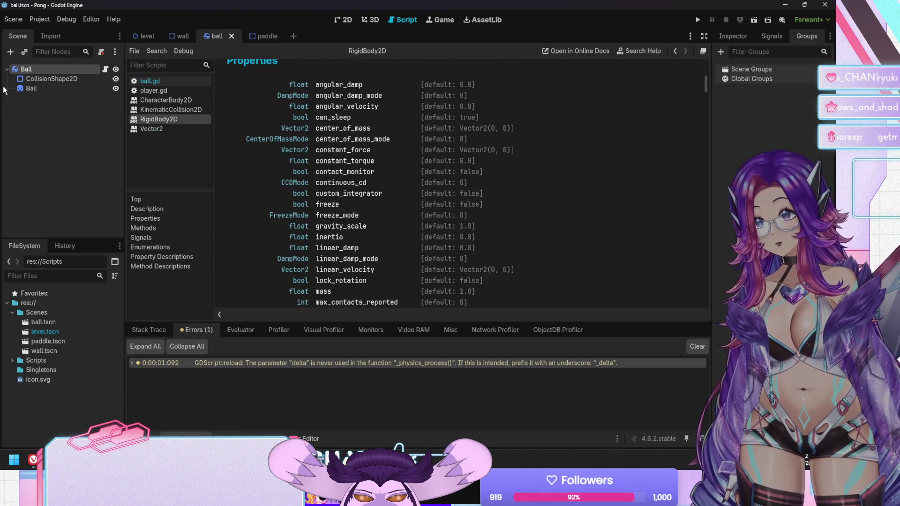
pyautogui.click(733, 37)
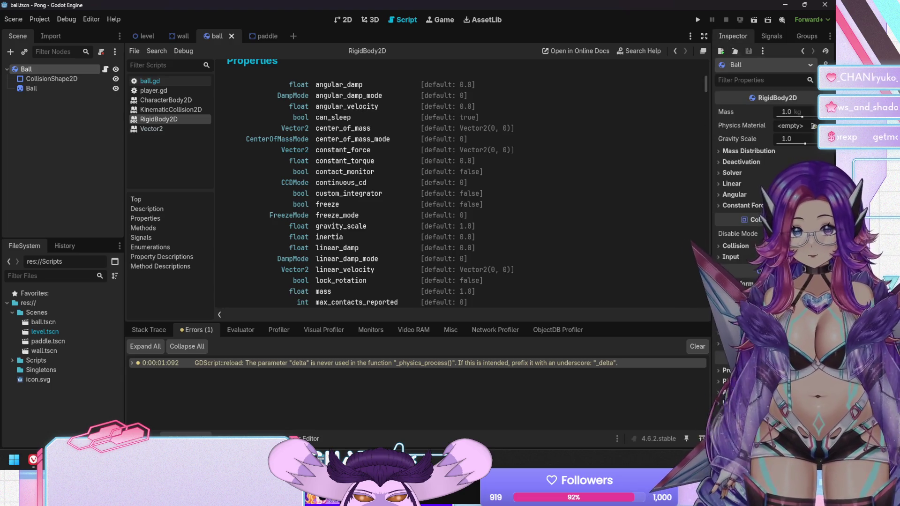
pyautogui.click(741, 152)
pyautogui.click(740, 154)
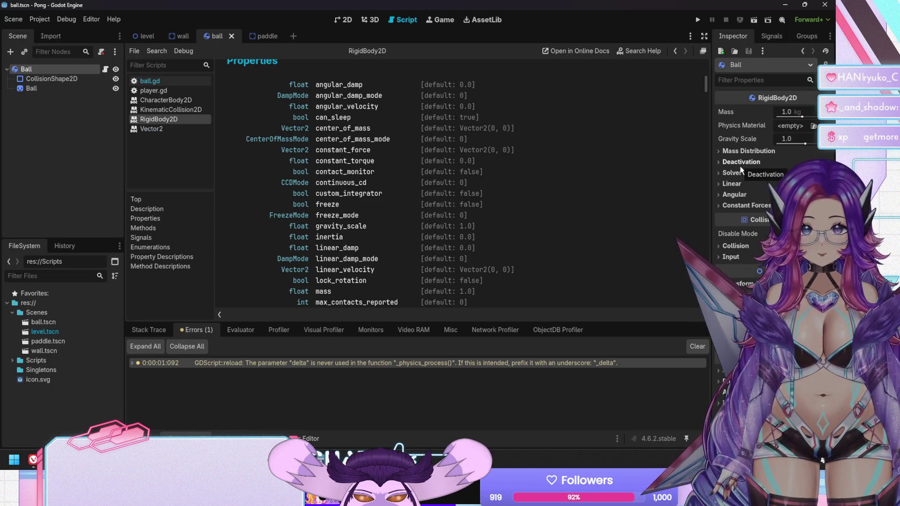
pyautogui.moveTo(797, 139); pyautogui.dragTo(800, 144)
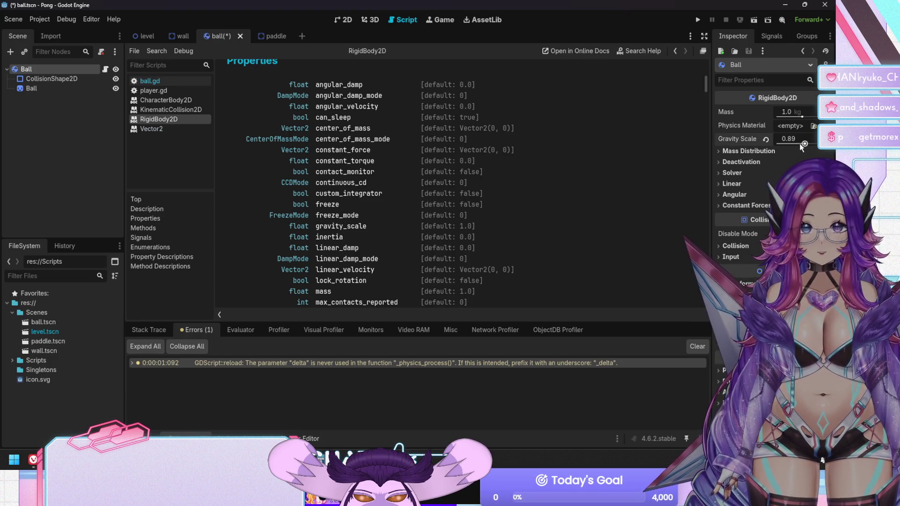
pyautogui.click(797, 139)
pyautogui.write('0')
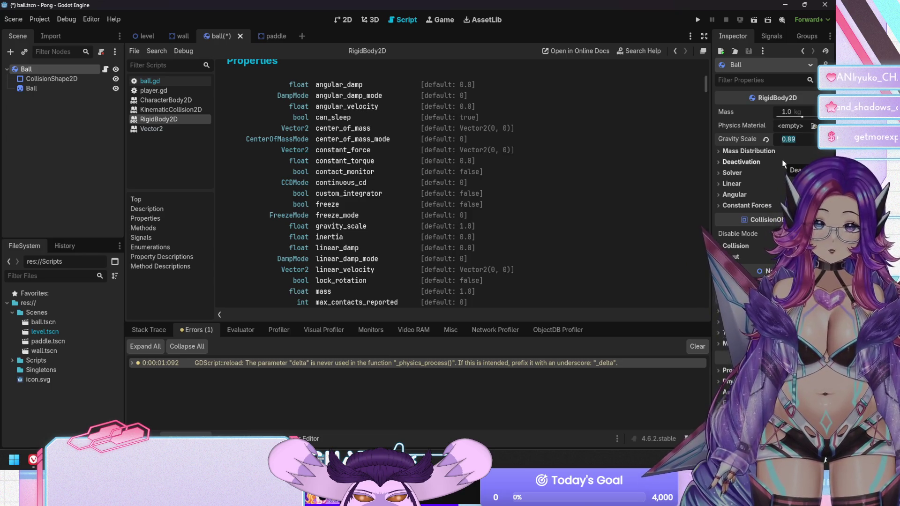
pyautogui.press('Return')
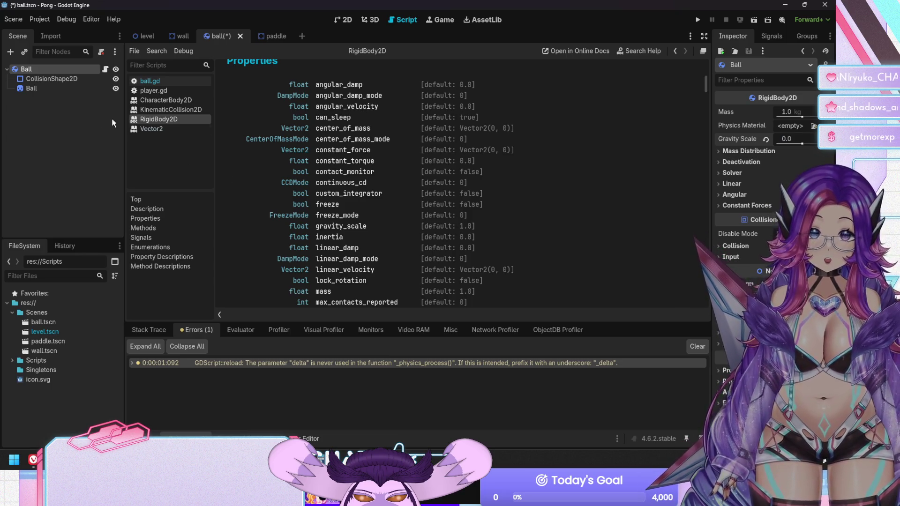
# Reopen the ball.gd script in the script editor
pyautogui.click(75, 120)
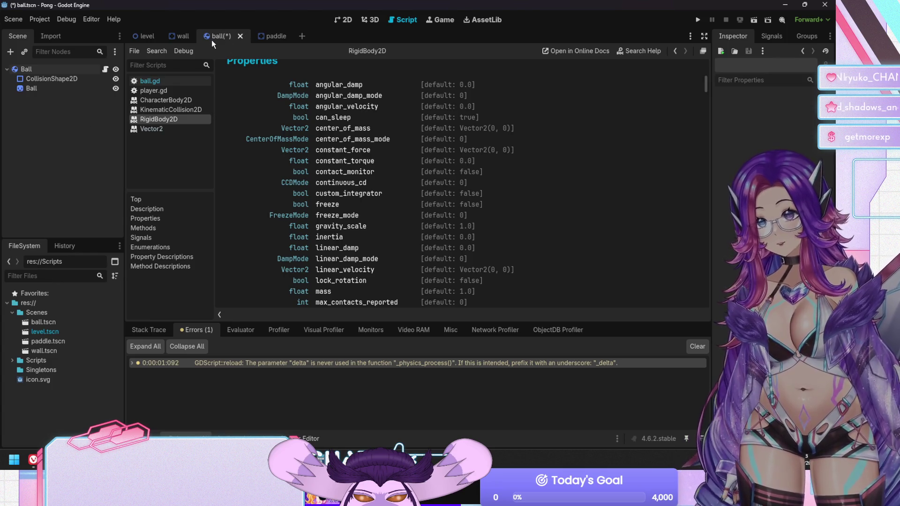
pyautogui.click(163, 88)
pyautogui.click(162, 79)
# Change ball.gd to extend RigidBody2D instead of CharacterBody2D and save
pyautogui.click(316, 70)
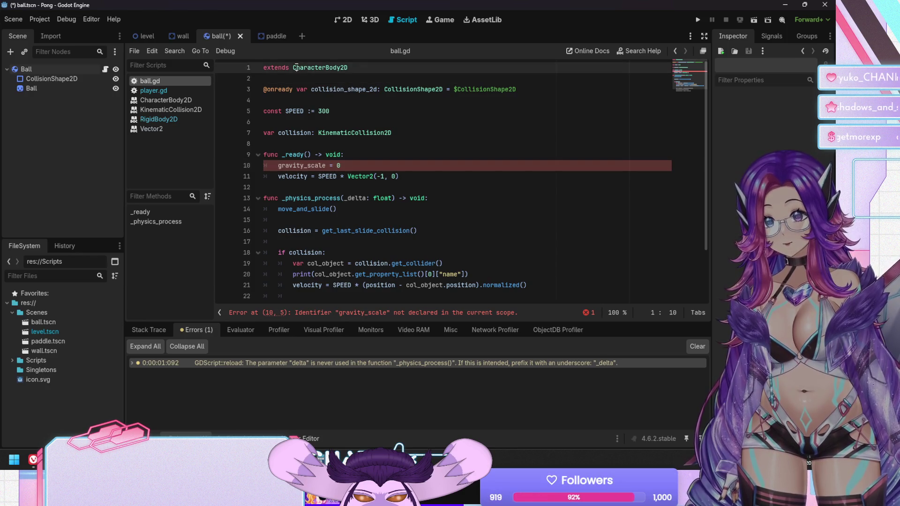
pyautogui.doubleClick(316, 69)
pyautogui.write('RigidBody')
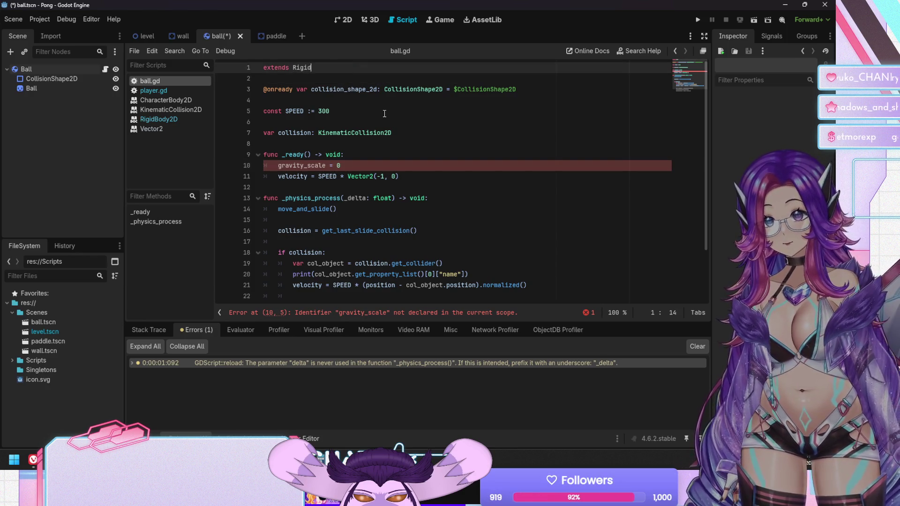
pyautogui.press('Return')
pyautogui.press('Return')
pyautogui.press('BackSpace')
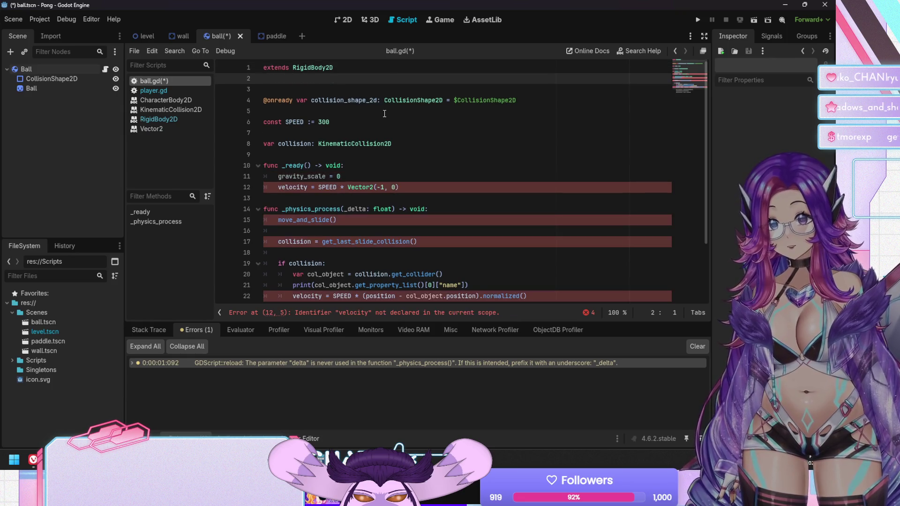
pyautogui.hotkey('ctrl', 's')
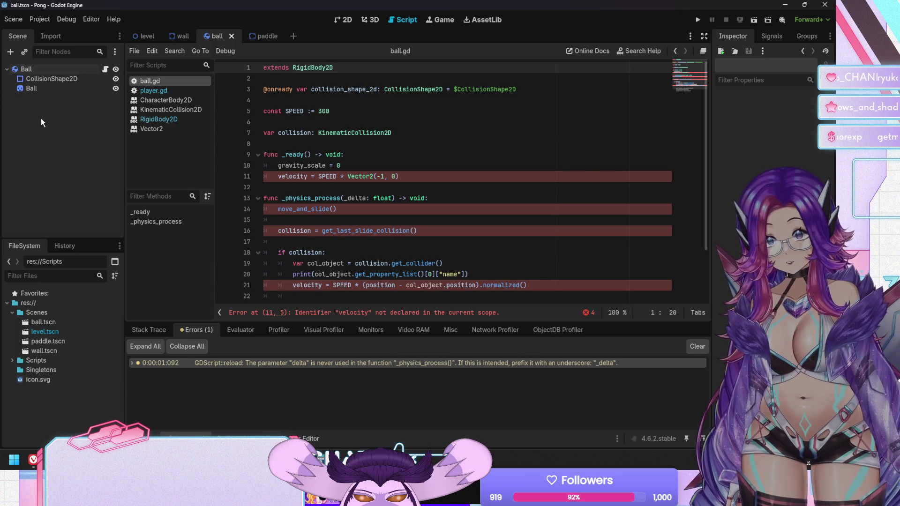
# Delete the move_and_slide() and get_last_slide_collision() lines from _physics_process
pyautogui.click(293, 209)
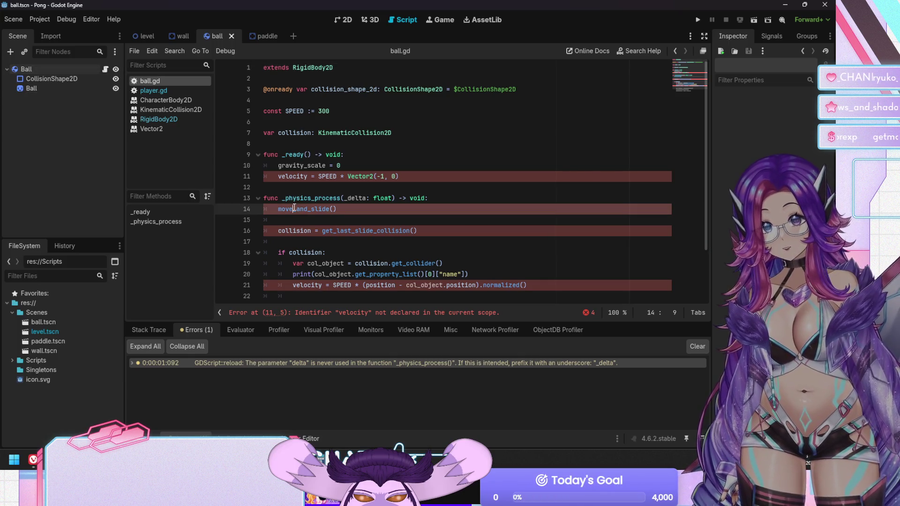
pyautogui.press('End')
pyautogui.hotkey('shift', 'Home')
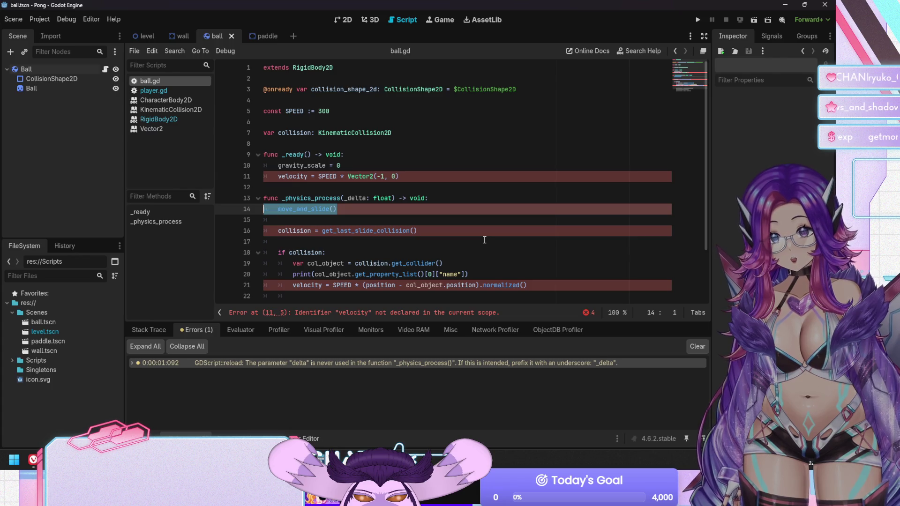
pyautogui.press('Delete')
pyautogui.press('Delete')
pyautogui.press('Down')
pyautogui.press('End')
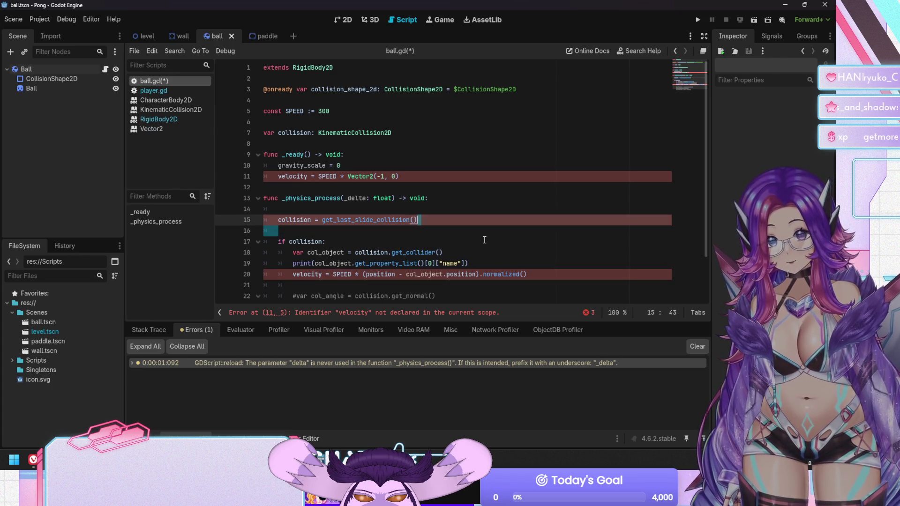
pyautogui.hotkey('shift', 'Up')
pyautogui.press('Delete')
# Comment out the if collision block and save the script
pyautogui.hotkey('shift', 'Down')
pyautogui.hotkey('shift', 'Down')
pyautogui.hotkey('shift', 'Down')
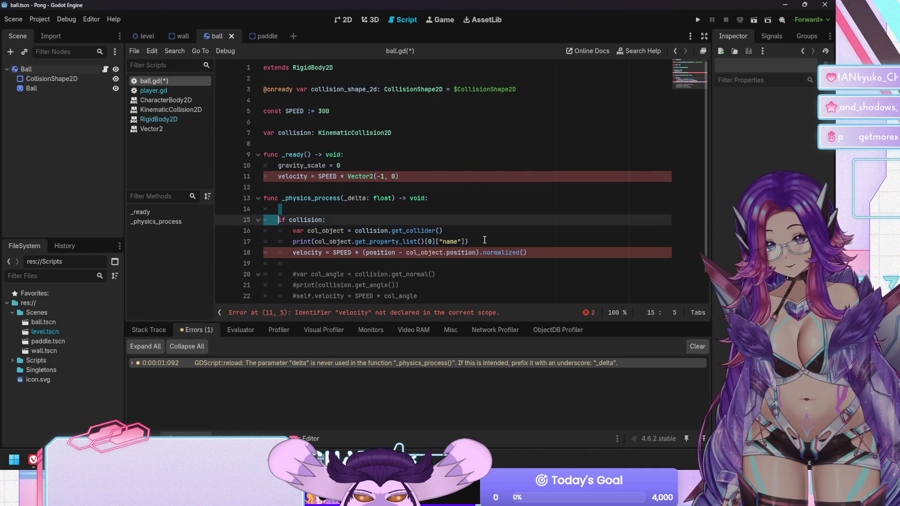
pyautogui.press('Escape')
pyautogui.press('Up')
pyautogui.press('Up')
pyautogui.press('Up')
pyautogui.press('Up')
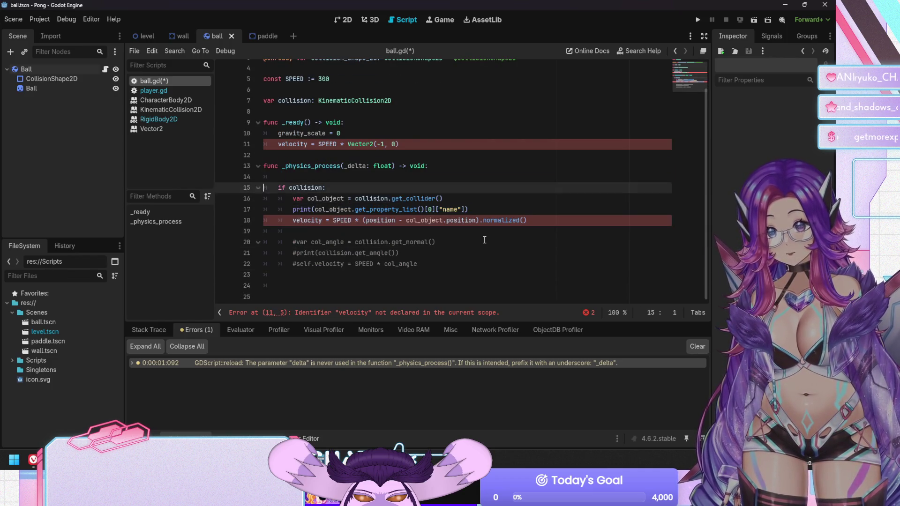
pyautogui.press('Down')
pyautogui.press('Down')
pyautogui.press('Down')
pyautogui.hotkey('shift', 'Up')
pyautogui.hotkey('shift', 'Up')
pyautogui.hotkey('shift', 'Up')
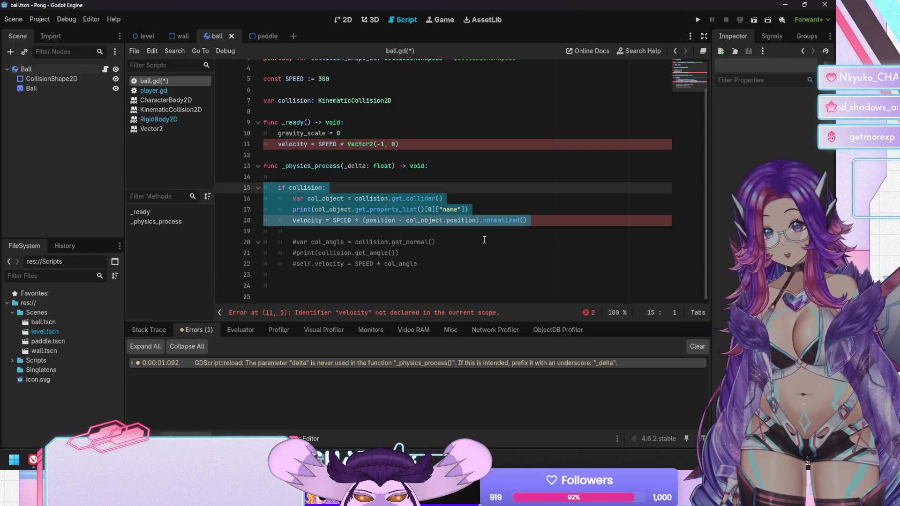
pyautogui.hotkey('ctrl', 'k')
pyautogui.press('Up')
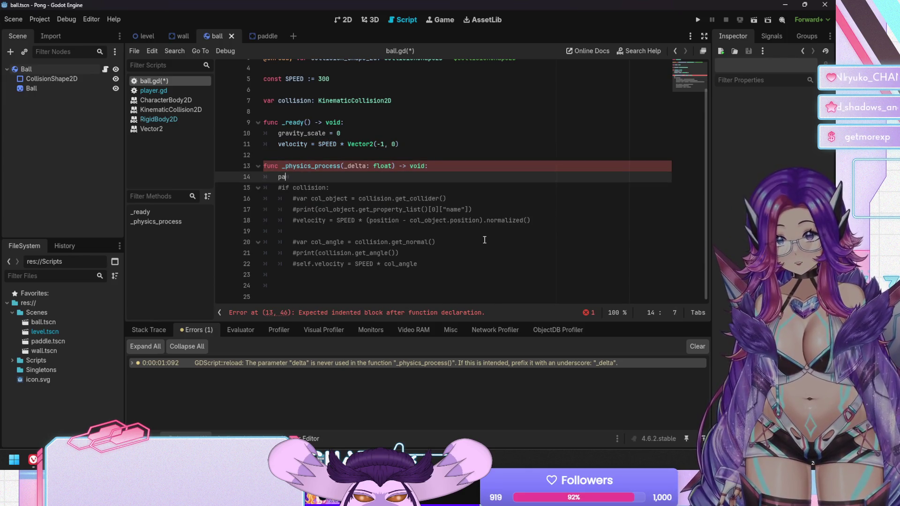
pyautogui.hotkey('ctrl', 's')
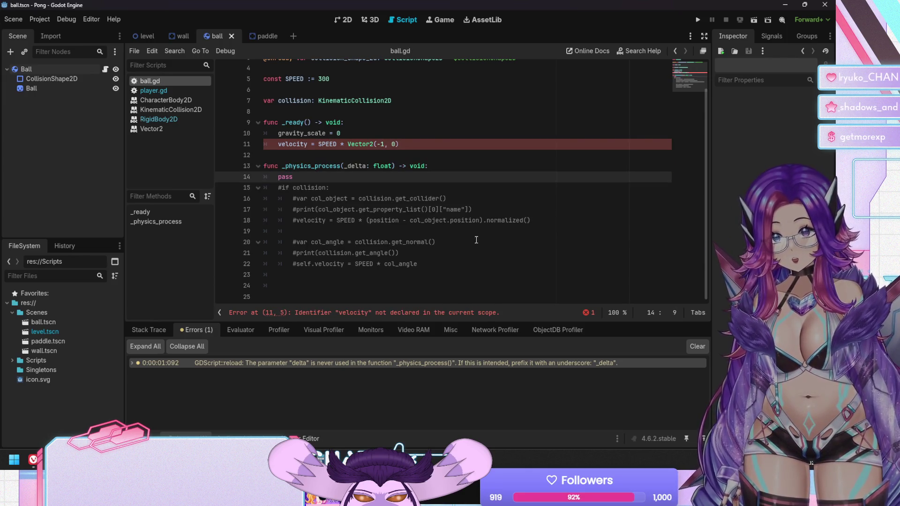
# Comment out the velocity assignment on line 11 in _ready and save
pyautogui.click(408, 140)
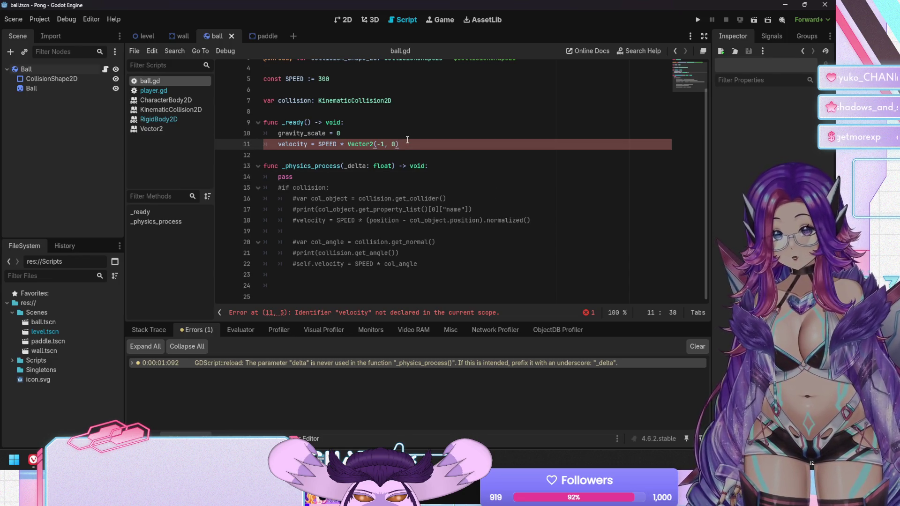
pyautogui.scroll(1, 417, 138)
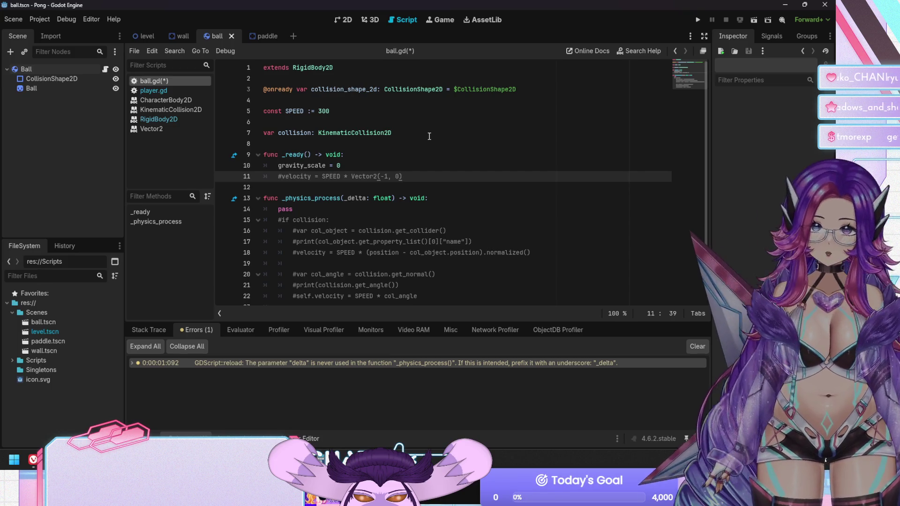
pyautogui.hotkey('ctrl', 's')
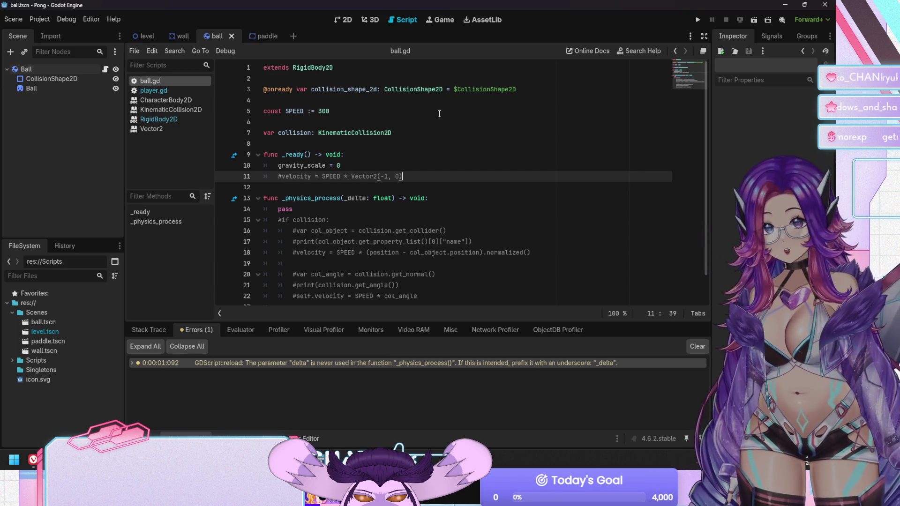
pyautogui.click(194, 119)
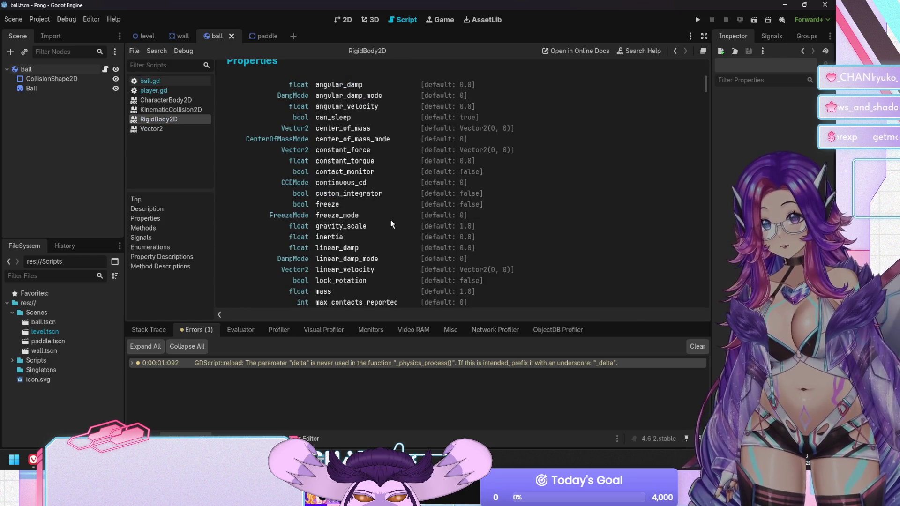
# Read the linear_velocity property description in the RigidBody2D docs, then return to ball.gd
pyautogui.scroll(-1, 392, 224)
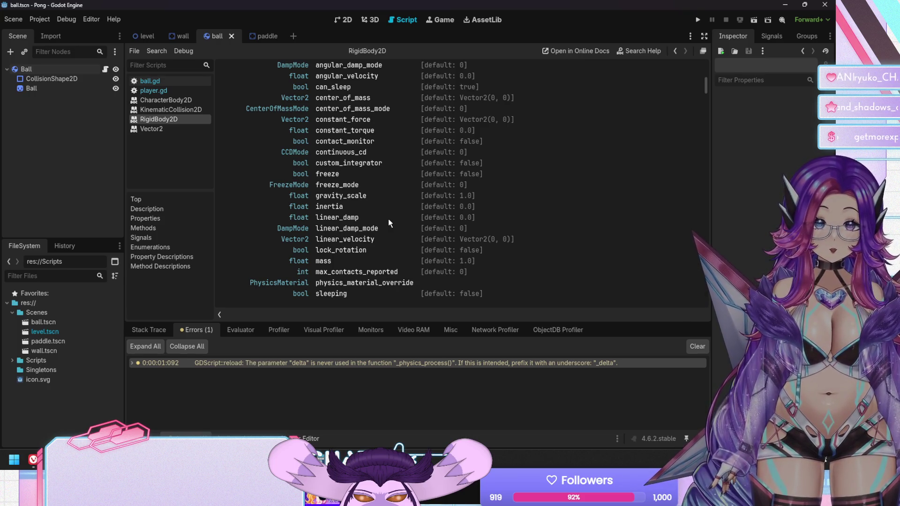
pyautogui.scroll(-1, 362, 218)
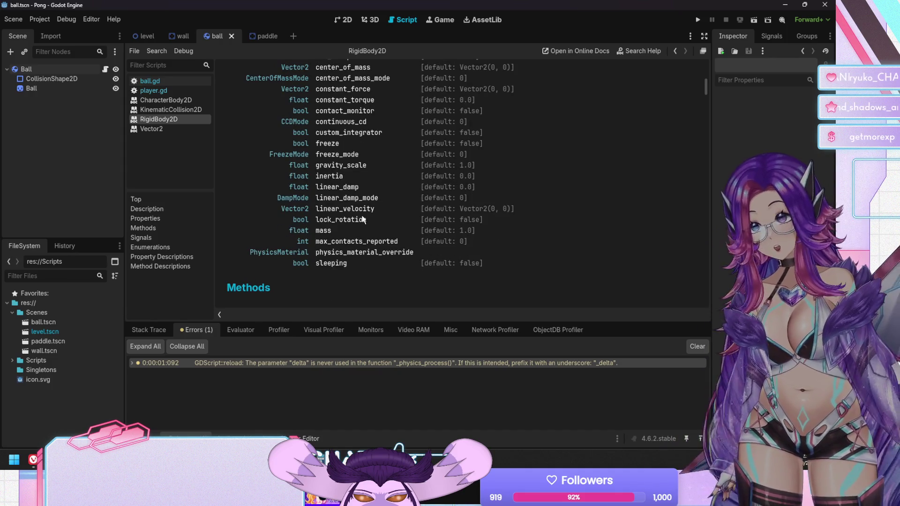
pyautogui.scroll(2, 363, 219)
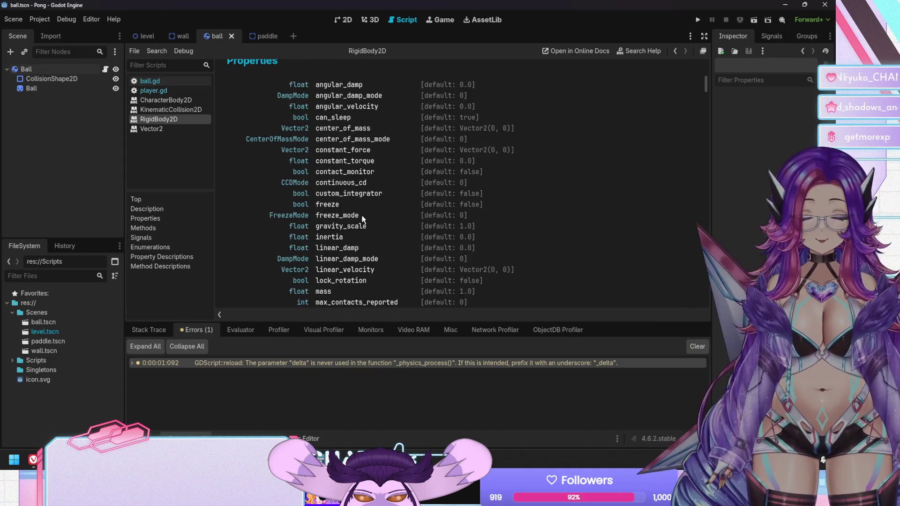
pyautogui.scroll(-1, 363, 219)
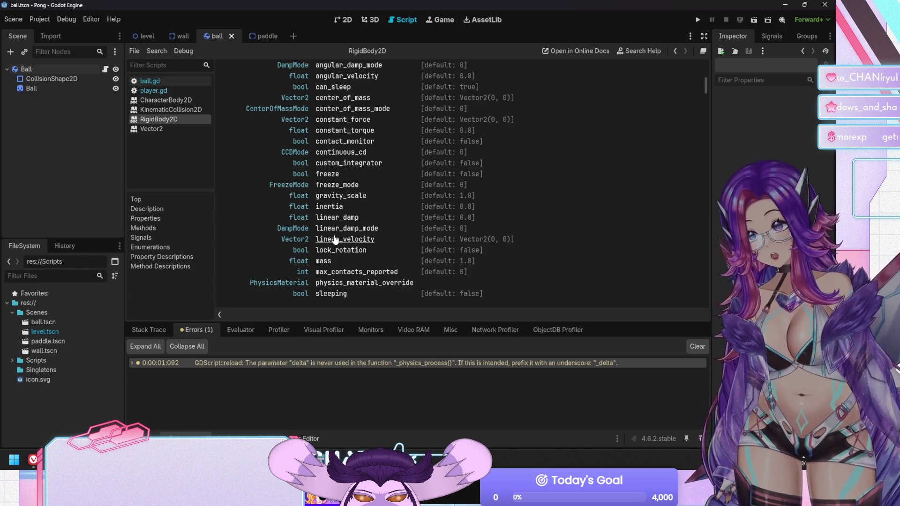
pyautogui.click(335, 240)
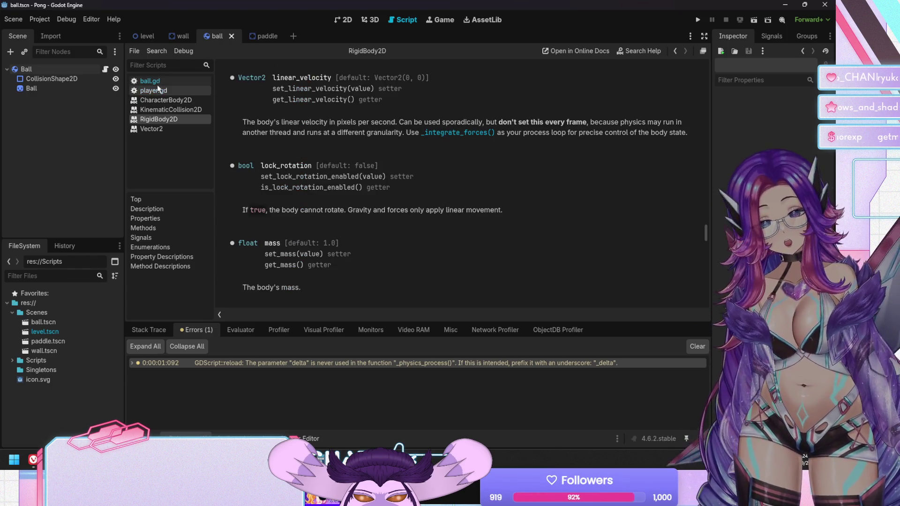
pyautogui.click(149, 81)
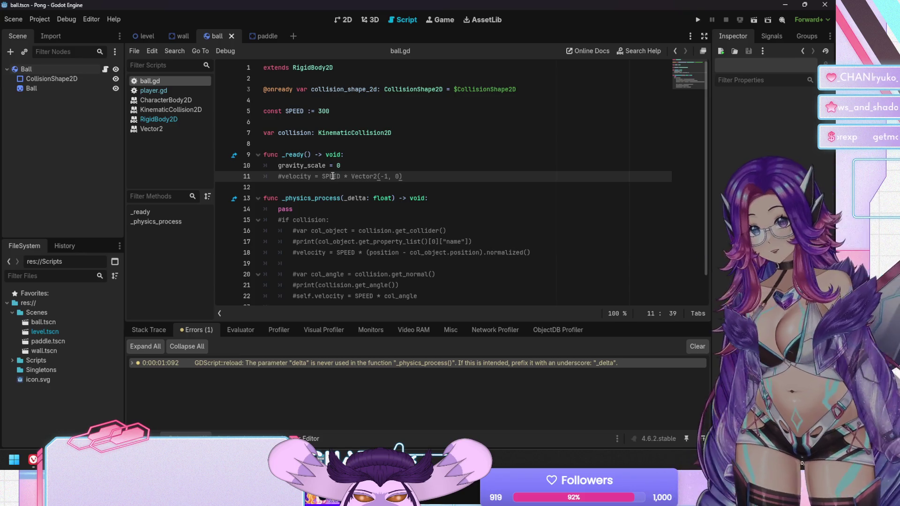
# Set linear_velocity = SPEED * Vector2(-1, 0) in _ready and save the script
pyautogui.write('linear_')
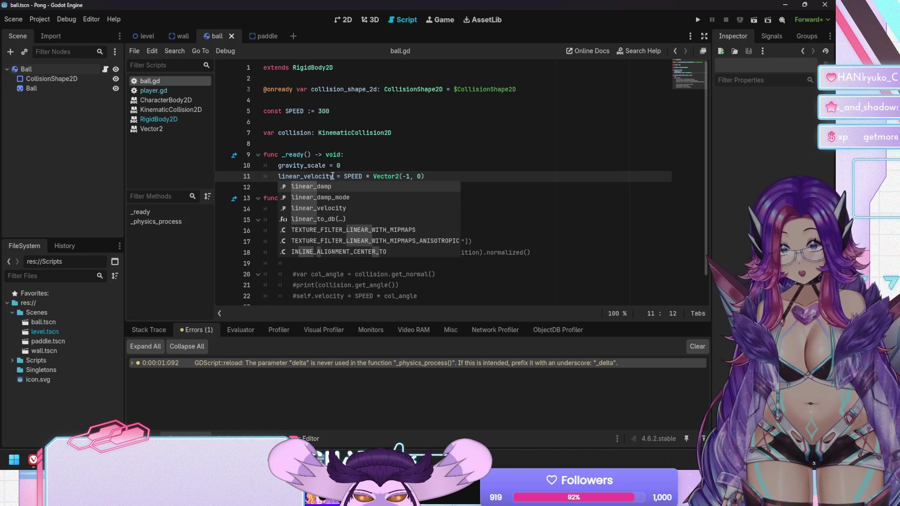
pyautogui.press('Escape')
pyautogui.hotkey('ctrl', 's')
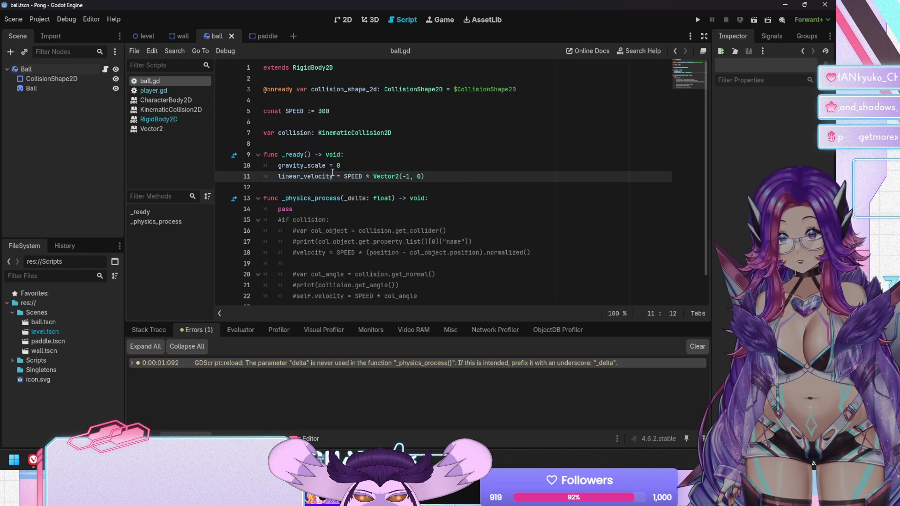
# Run the Pong game, move the left paddle with W, then stop it
pyautogui.press('F5')
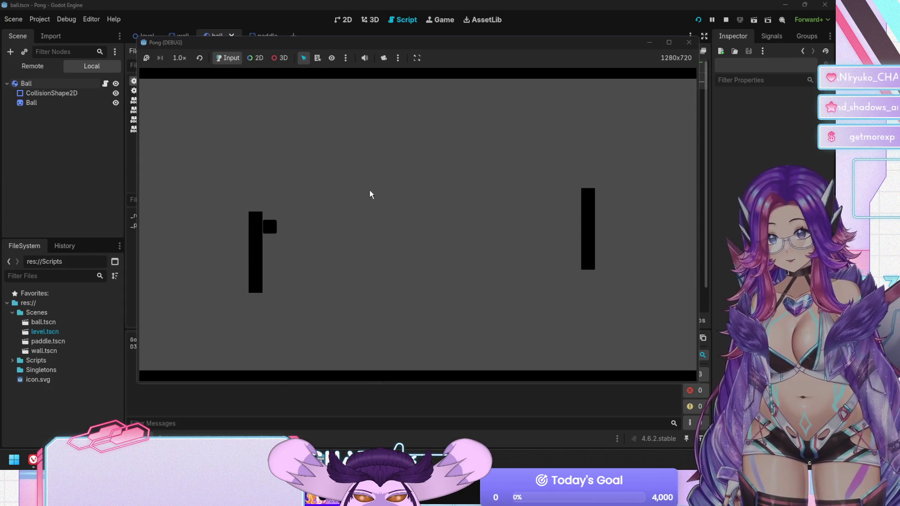
pyautogui.press('w')
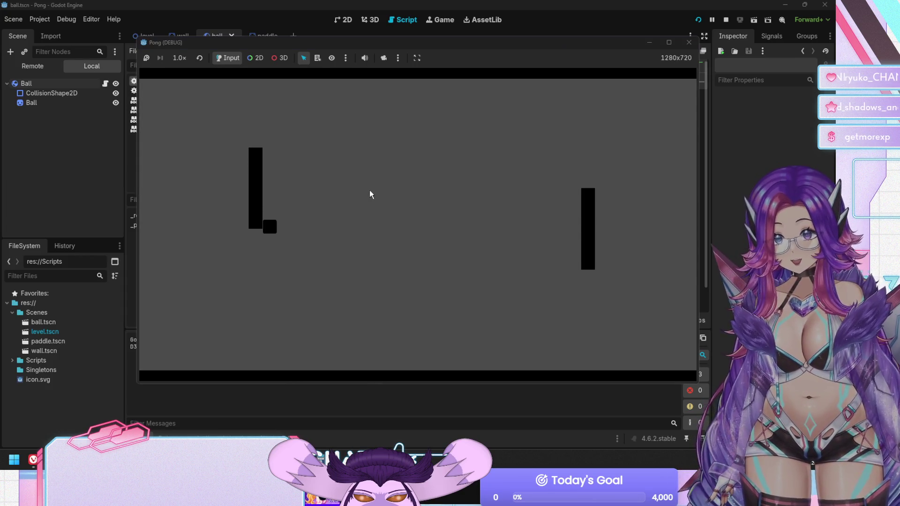
pyautogui.press('F8')
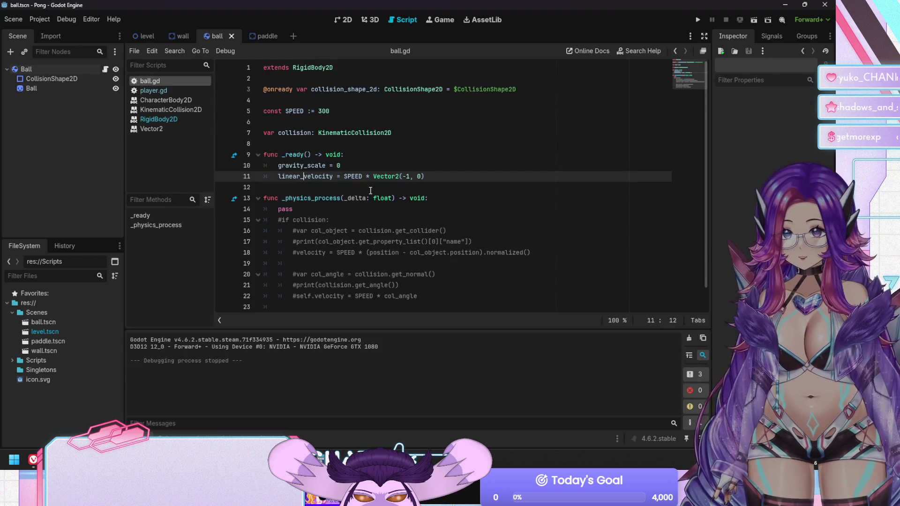
pyautogui.press('Down')
pyautogui.press('Down')
pyautogui.press('Down')
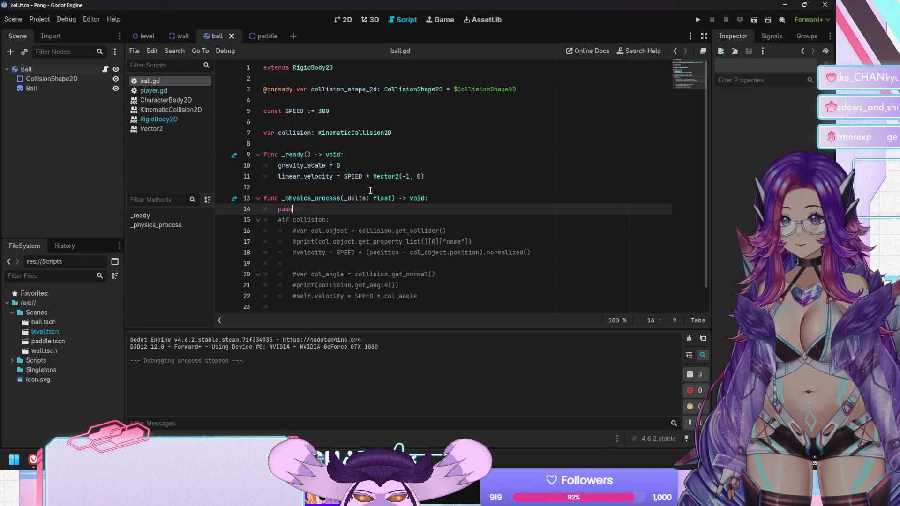
pyautogui.click(151, 120)
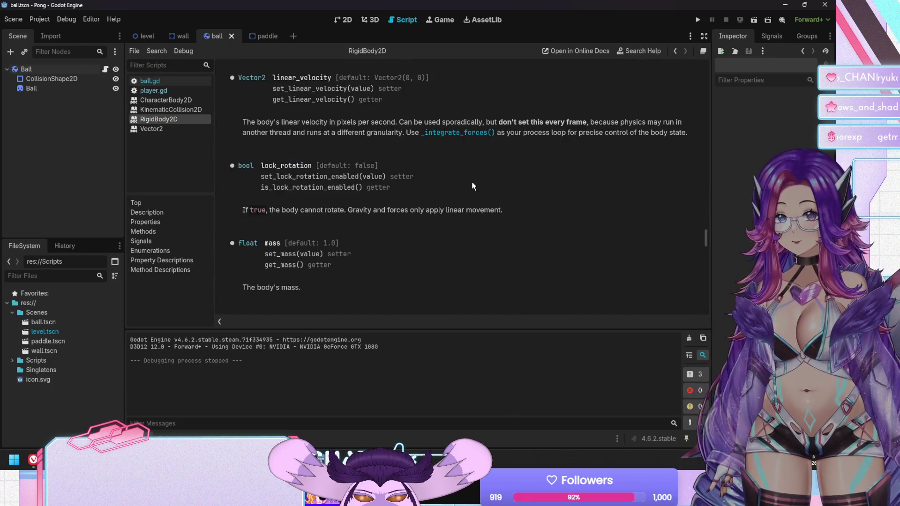
# Scroll the RigidBody2D reference to get_colliding_bodies and its contact_monitor requirement
pyautogui.scroll(10, 478, 185)
pyautogui.scroll(15, 479, 186)
pyautogui.scroll(15, 479, 186)
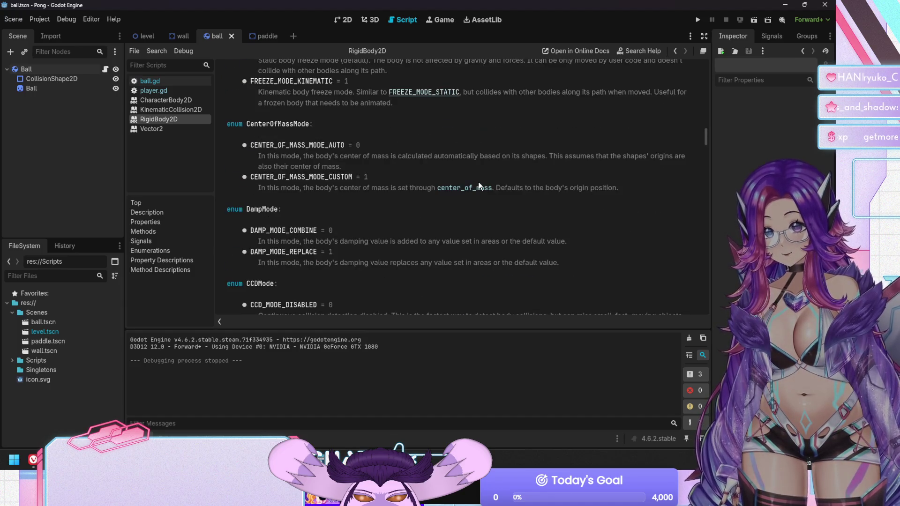
pyautogui.scroll(5, 479, 186)
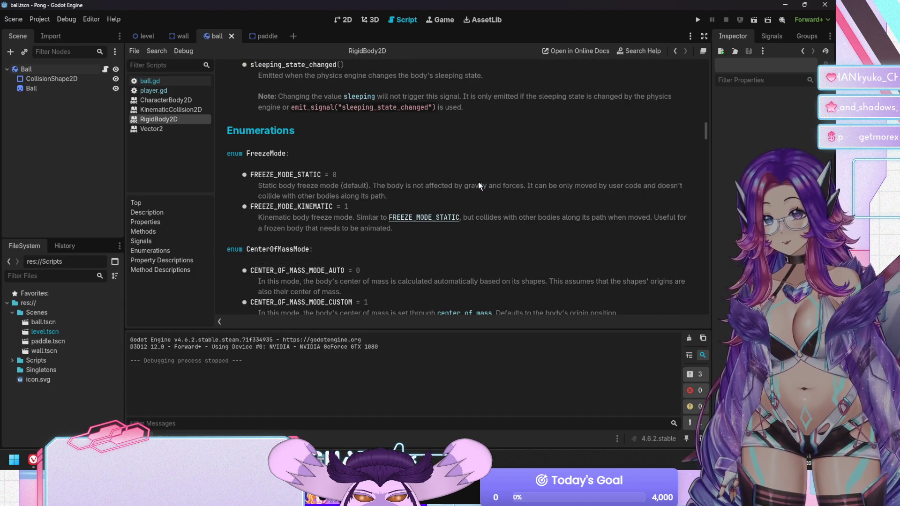
pyautogui.scroll(-13, 479, 185)
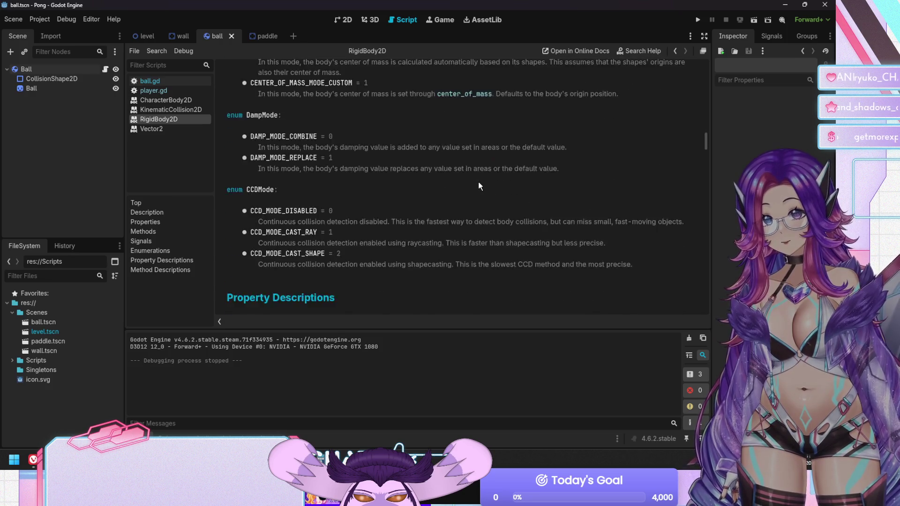
pyautogui.scroll(-4, 478, 185)
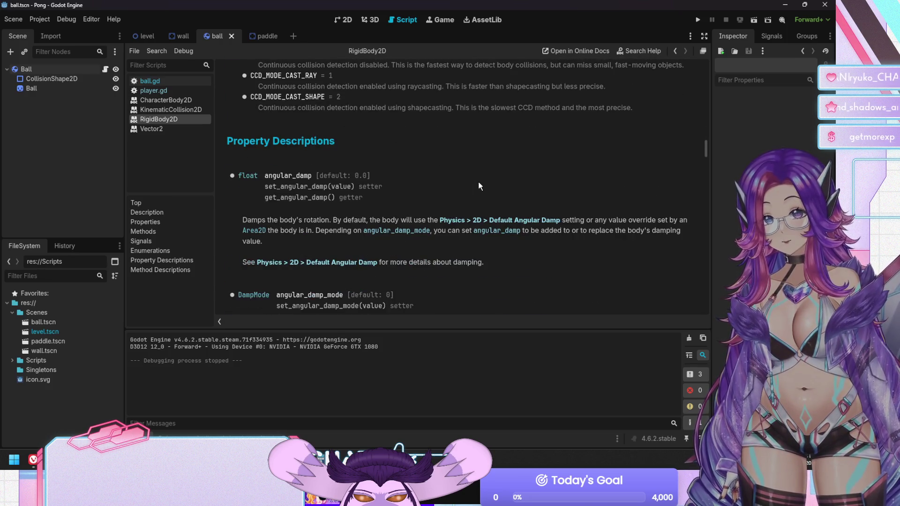
pyautogui.scroll(-4, 478, 180)
pyautogui.scroll(1, 470, 181)
pyautogui.scroll(15, 471, 181)
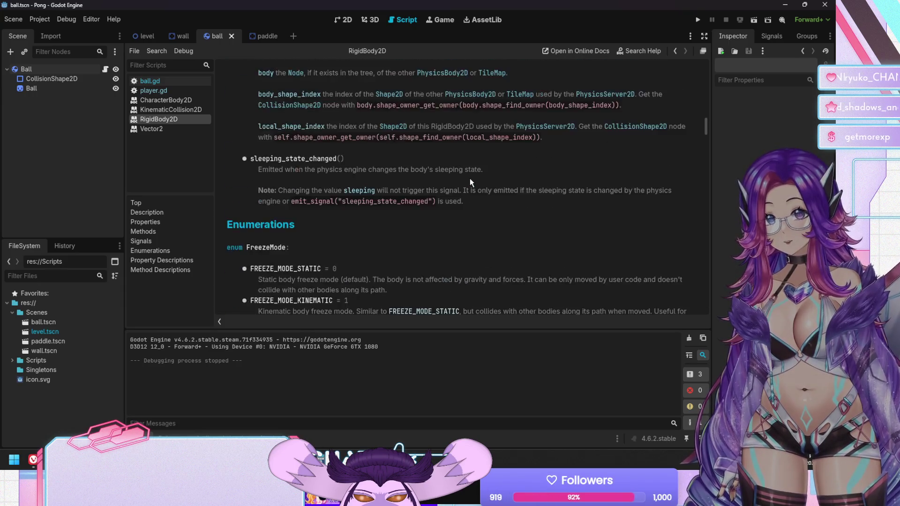
pyautogui.scroll(12, 471, 181)
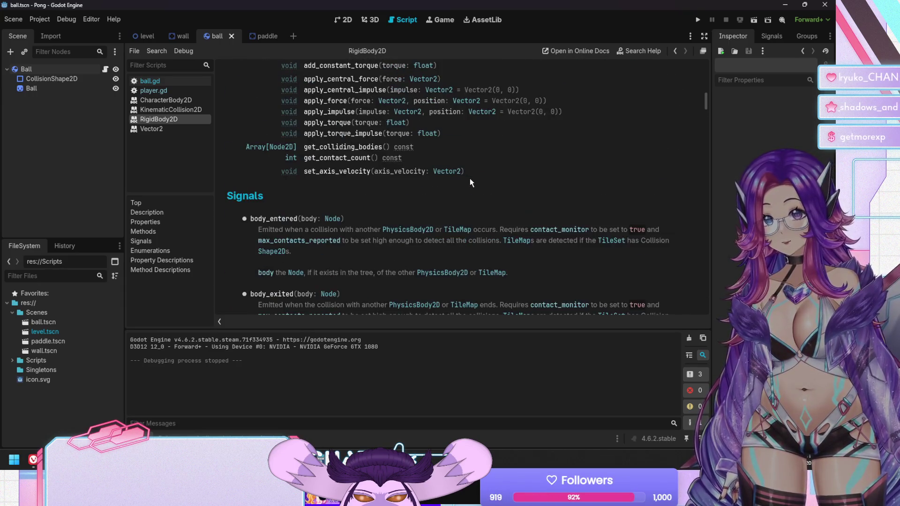
pyautogui.scroll(6, 471, 180)
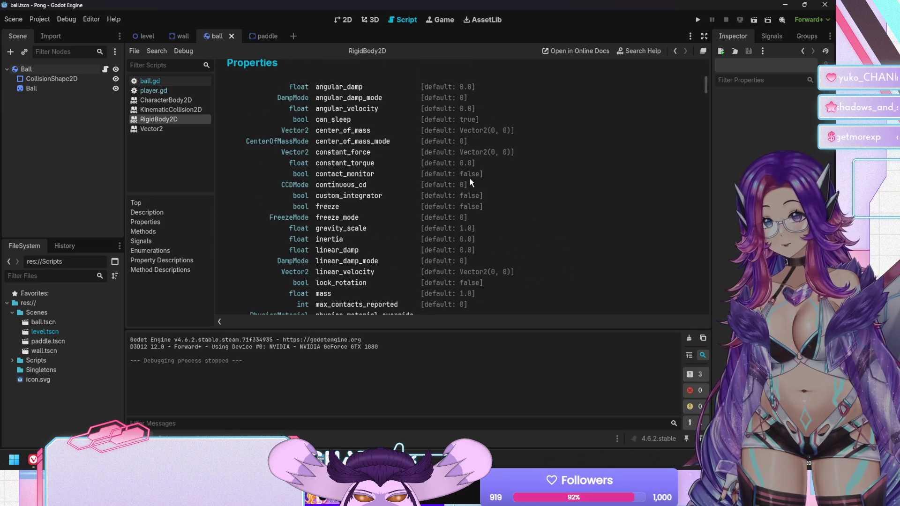
pyautogui.scroll(-5, 470, 178)
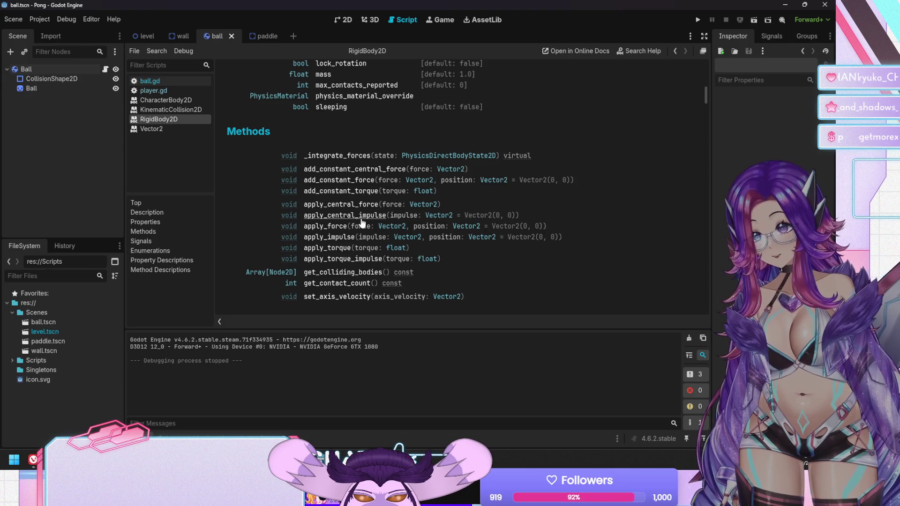
# Read the apply_central_impulse and get_contact_count descriptions, then return to ball.gd
pyautogui.click(362, 218)
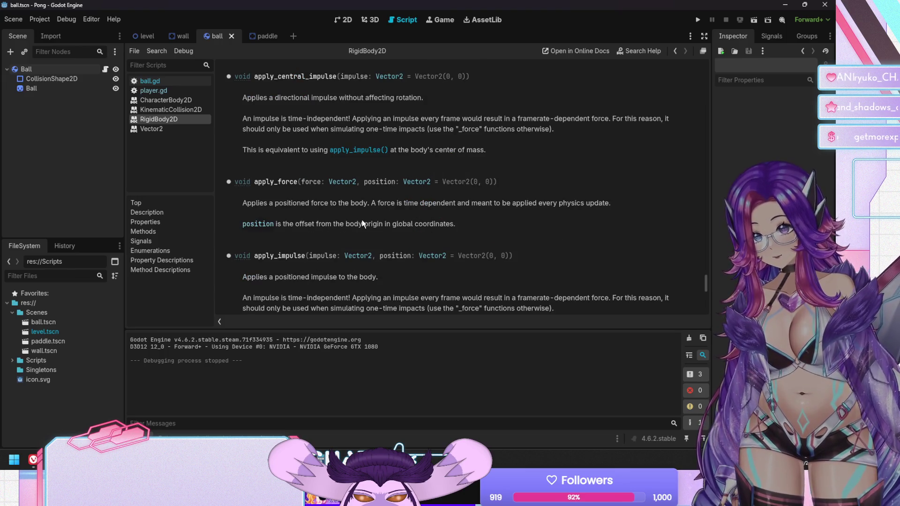
pyautogui.scroll(-1, 372, 223)
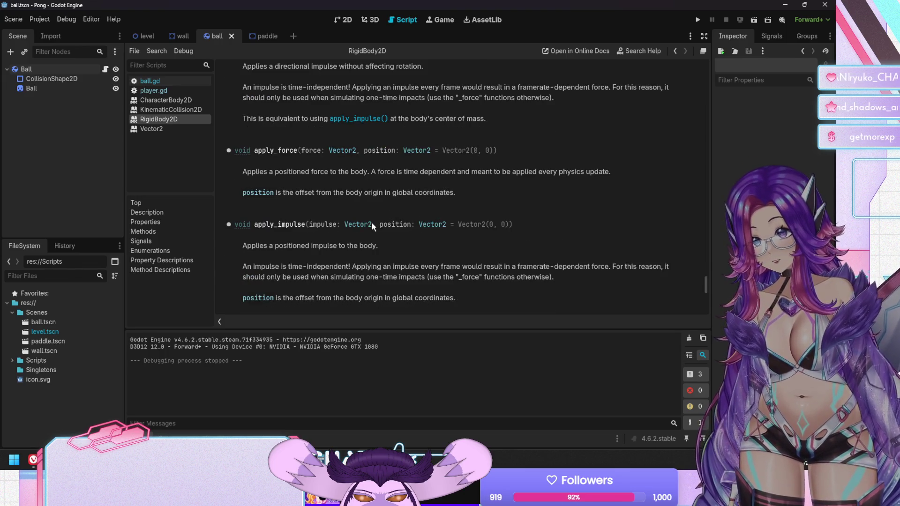
pyautogui.scroll(-3, 377, 225)
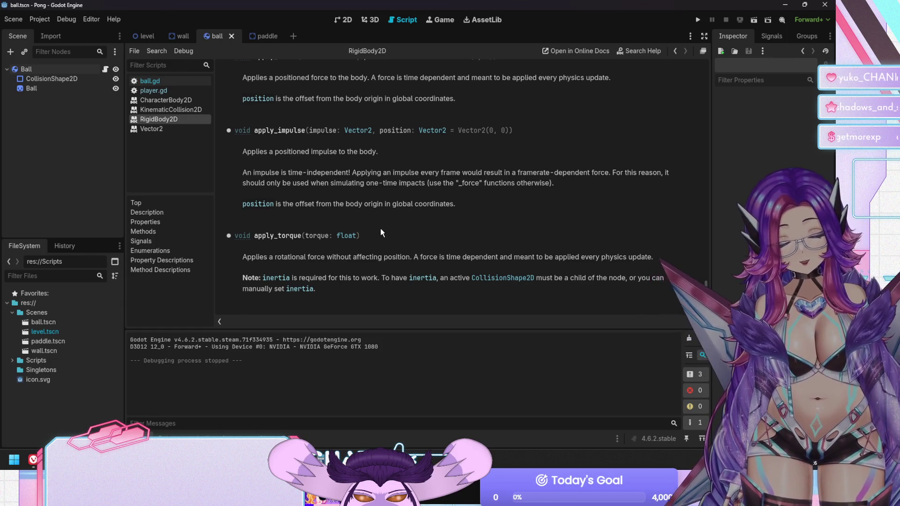
pyautogui.scroll(-8, 381, 230)
pyautogui.scroll(-2, 380, 233)
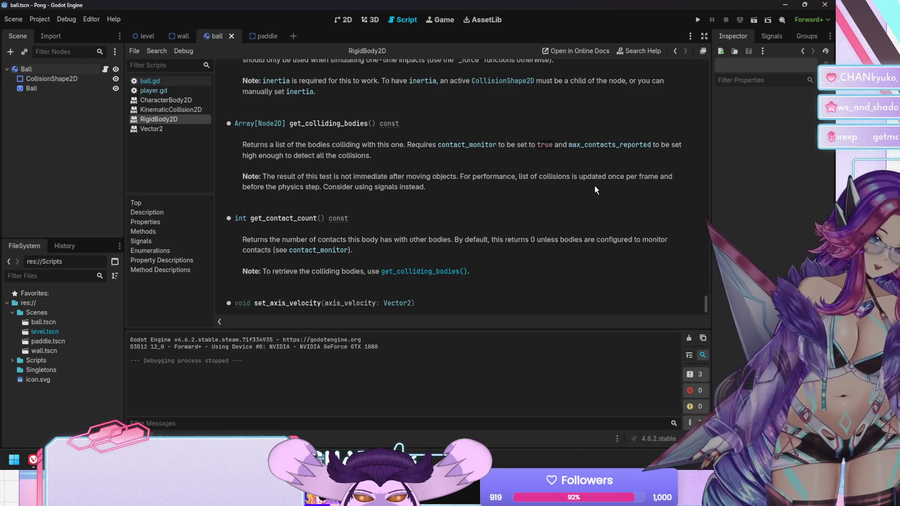
pyautogui.click(174, 80)
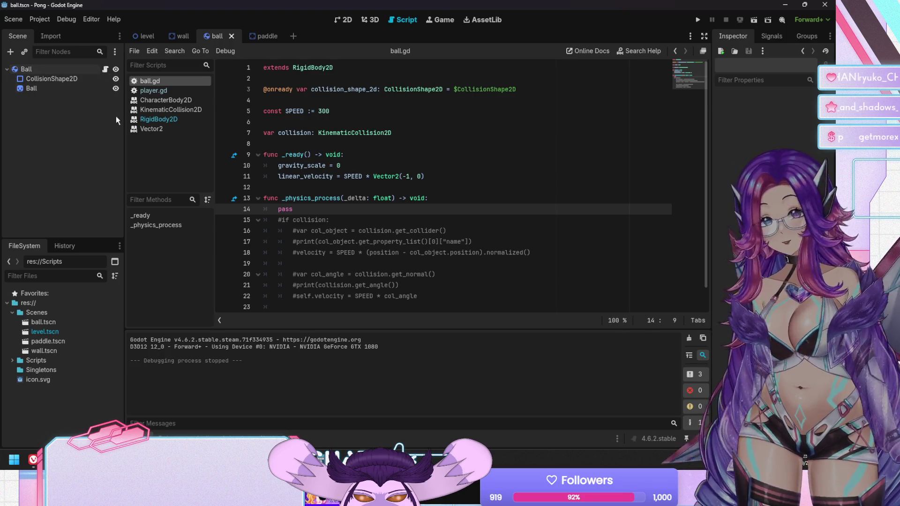
# Undo the recent edits to ball.gd and comment out the old move_and_slide collision lines
pyautogui.scroll(-1, 361, 211)
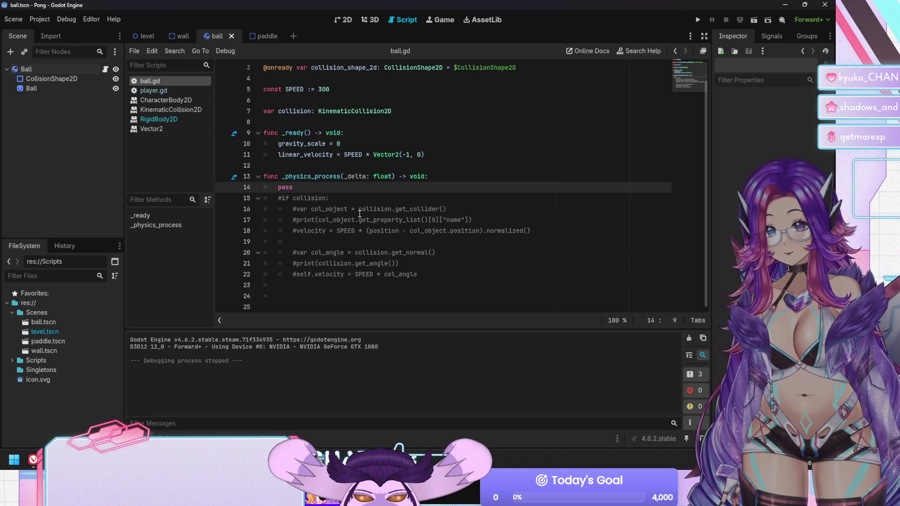
pyautogui.hotkey('ctrl', 'z')
pyautogui.hotkey('ctrl', 'z')
pyautogui.hotkey('ctrl', 'z')
pyautogui.hotkey('ctrl', 'z')
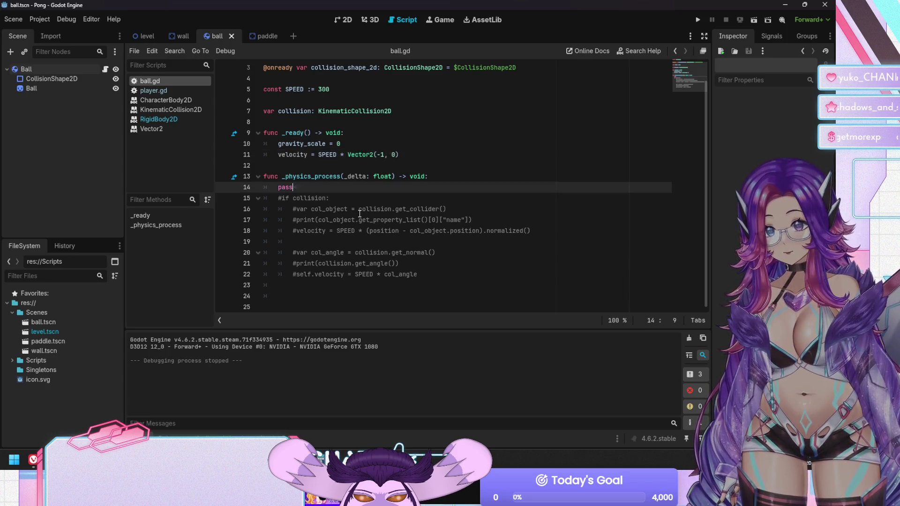
pyautogui.hotkey('ctrl', 'z')
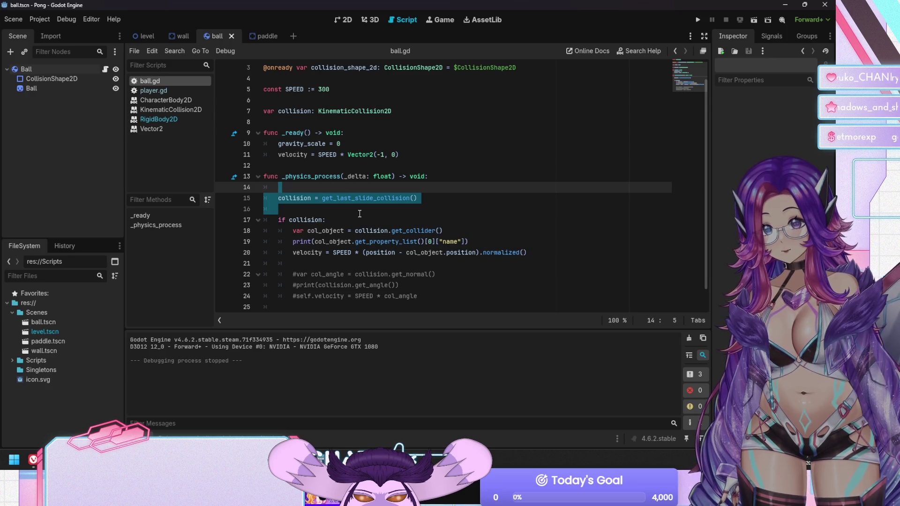
pyautogui.hotkey('ctrl', 'z')
pyautogui.hotkey('ctrl', 'z')
pyautogui.hotkey('ctrl', 'z')
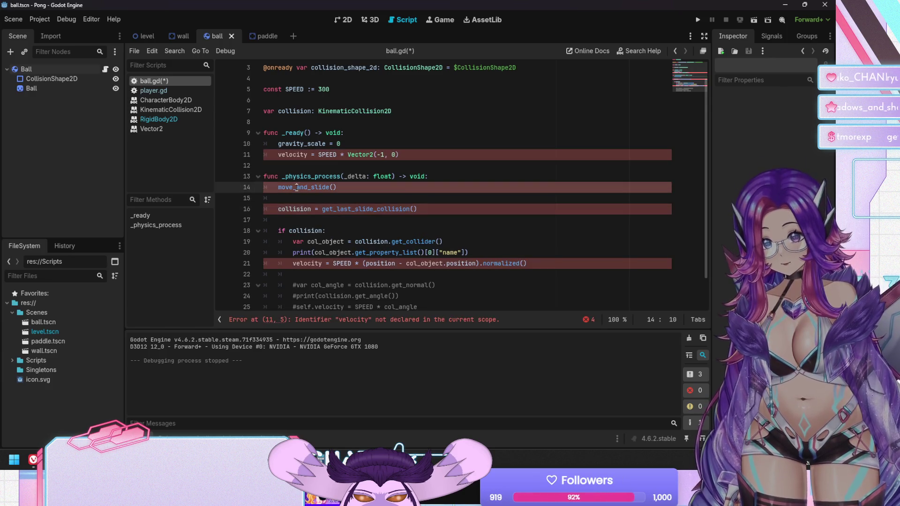
pyautogui.moveTo(296, 187); pyautogui.dragTo(312, 263)
pyautogui.hotkey('ctrl', 'k')
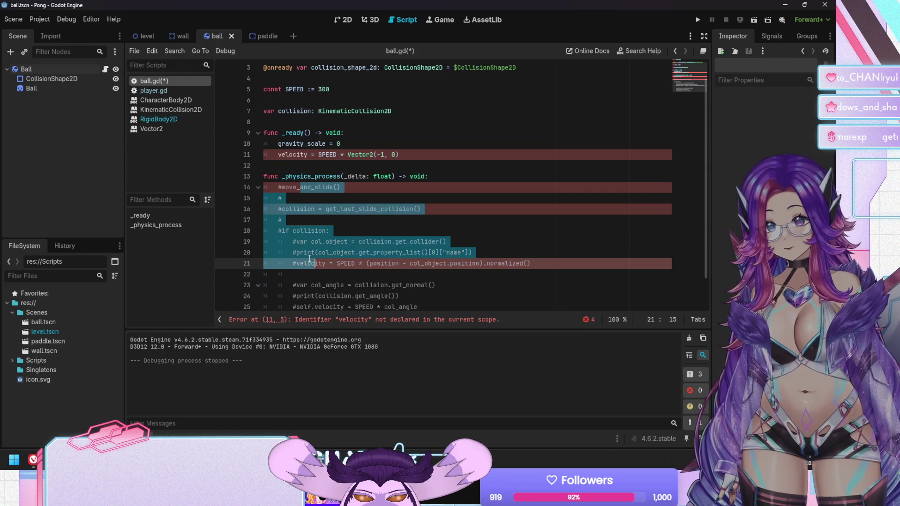
# Change line 11 back to linear_velocity, give _physics_process a pass body, and save
pyautogui.click(279, 154)
pyautogui.write('linear_')
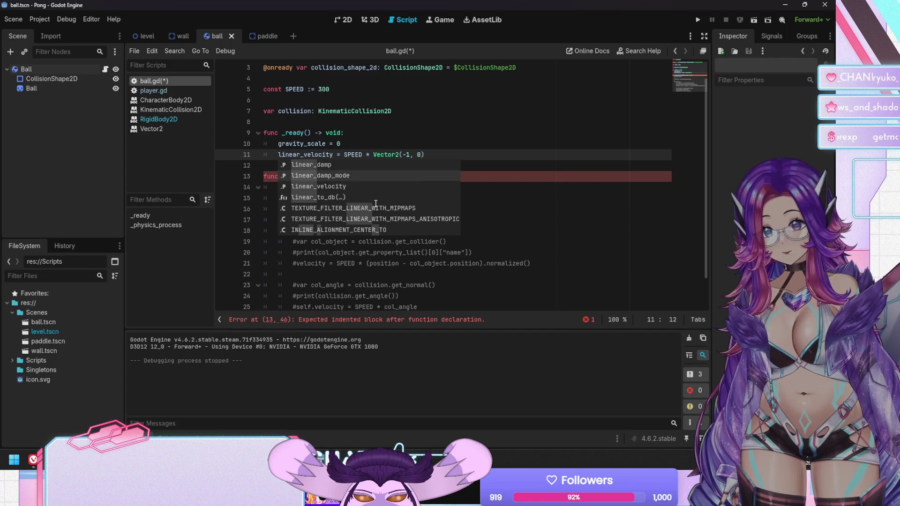
pyautogui.press('Escape')
pyautogui.press('Down')
pyautogui.press('Down')
pyautogui.press('End')
pyautogui.press('Return')
pyautogui.write('pass')
pyautogui.hotkey('ctrl', 's')
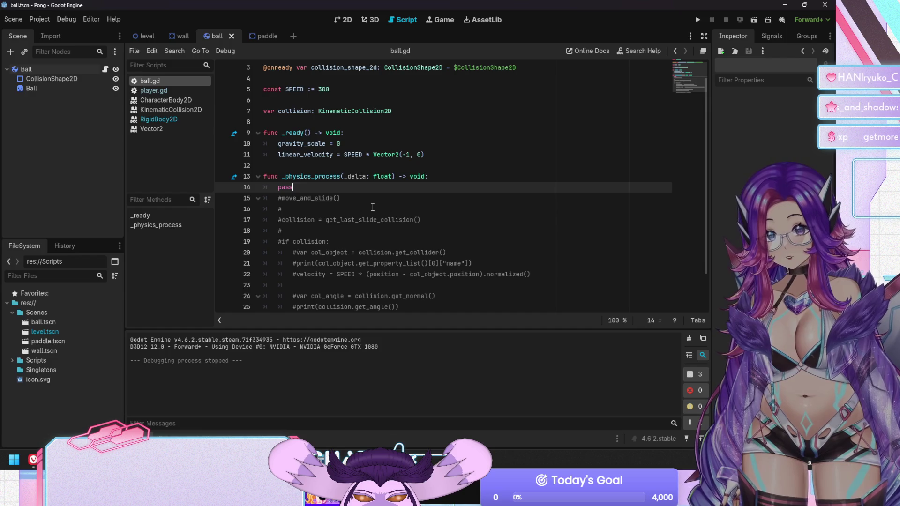
pyautogui.scroll(-2, 373, 207)
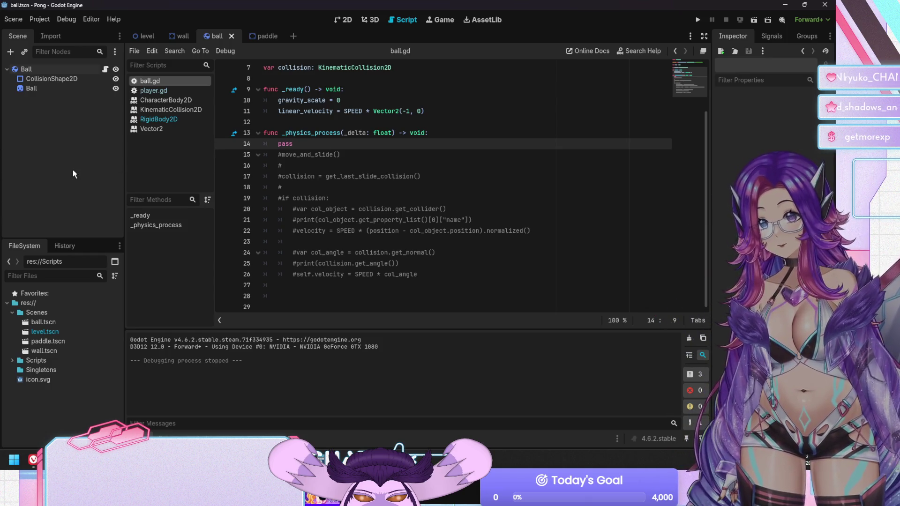
pyautogui.scroll(2, 300, 219)
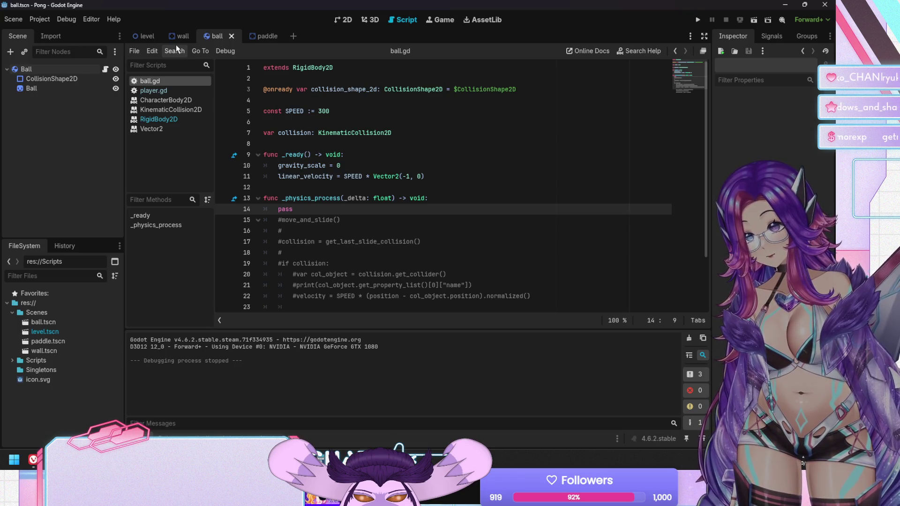
pyautogui.moveTo(186, 43)
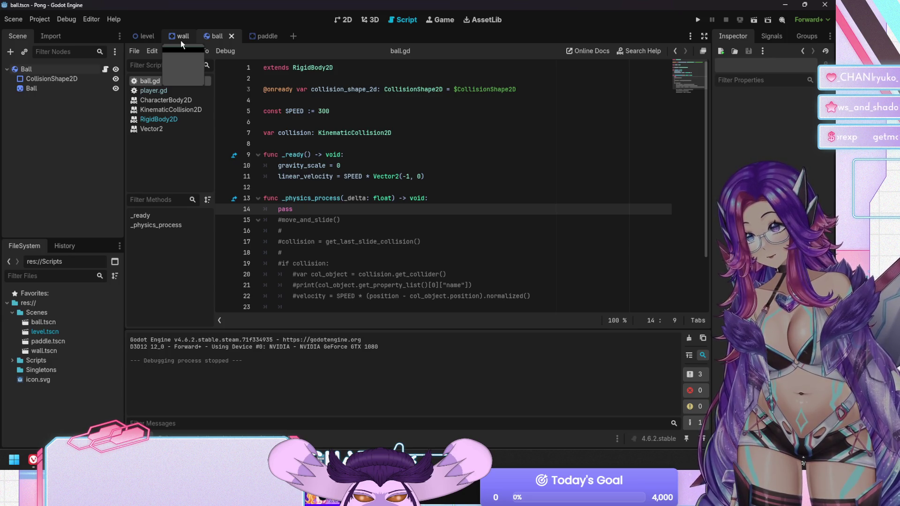
pyautogui.click(181, 40)
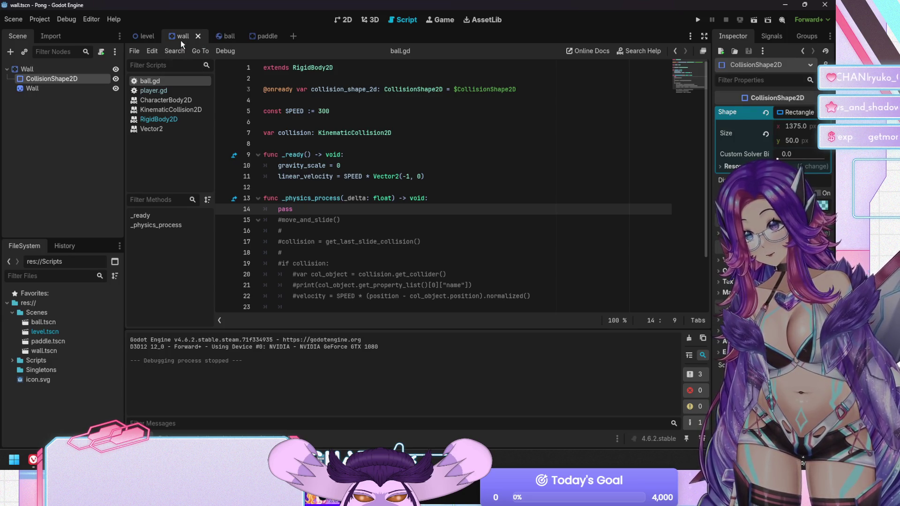
pyautogui.click(226, 40)
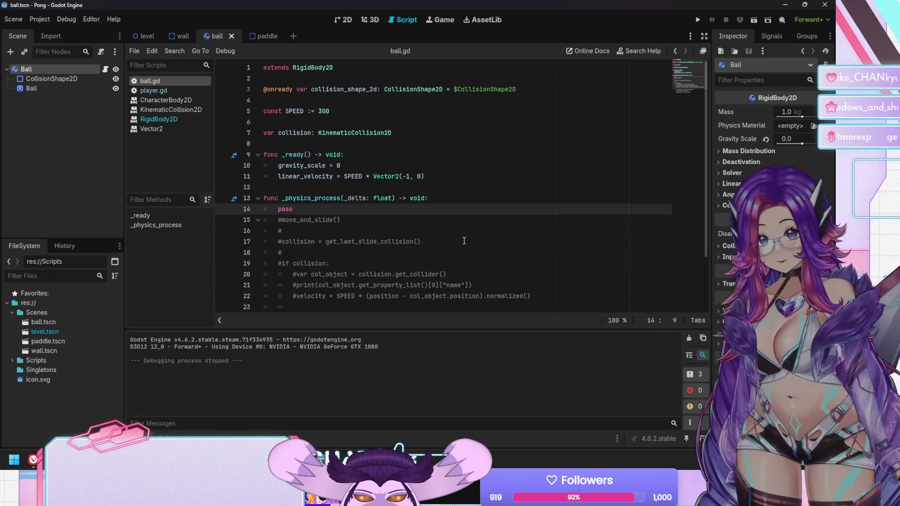
pyautogui.scroll(-2, 464, 240)
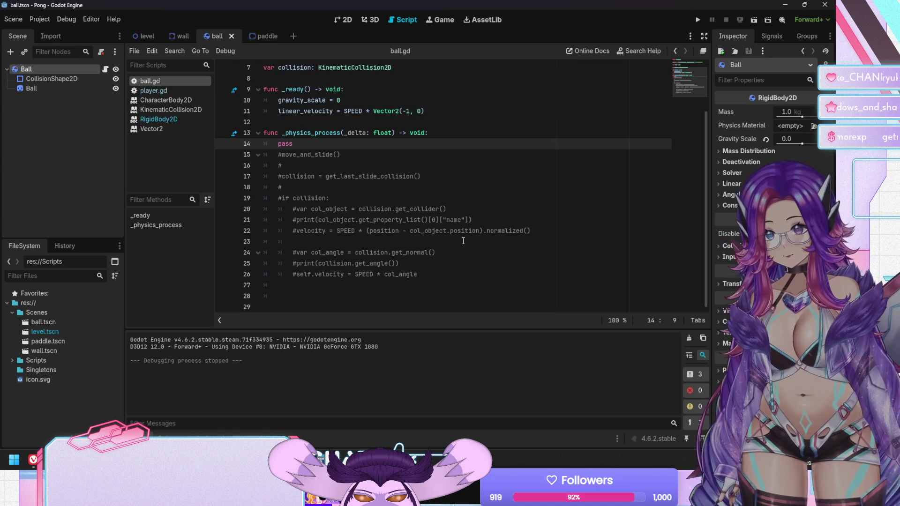
pyautogui.scroll(2, 462, 240)
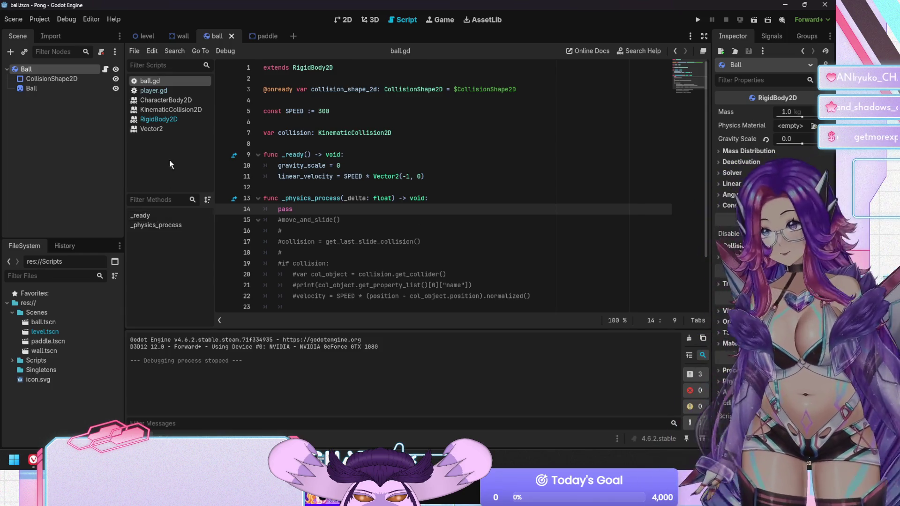
# Attach a new StaticBody2D script to the Wall node, saved as res://Scripts/wall.gd
pyautogui.click(173, 33)
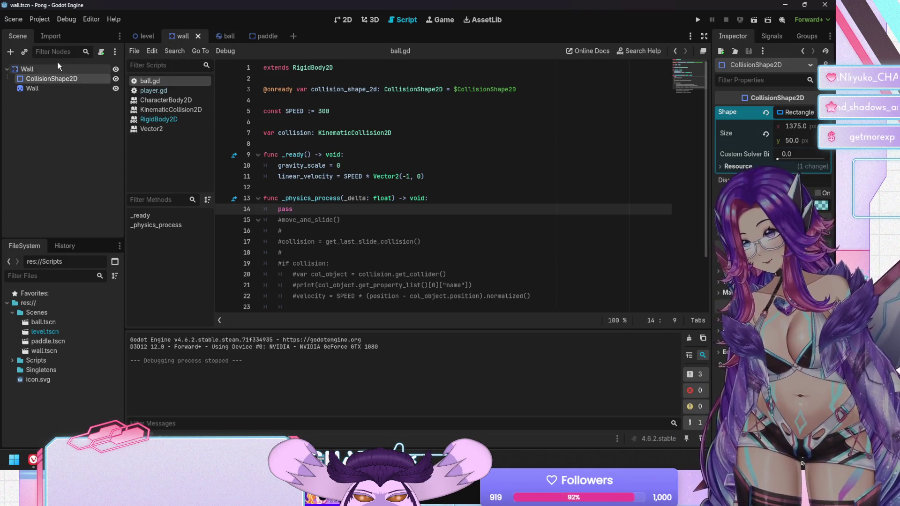
pyautogui.click(101, 52)
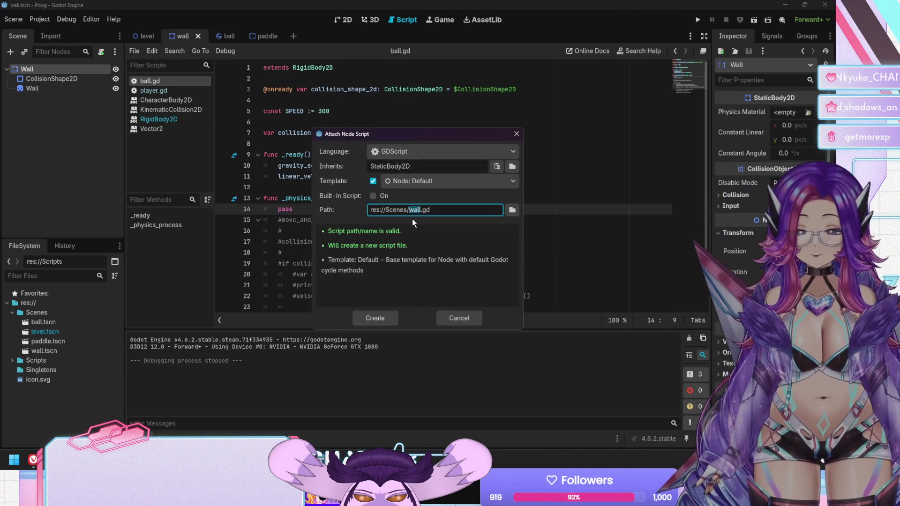
pyautogui.write('cripts')
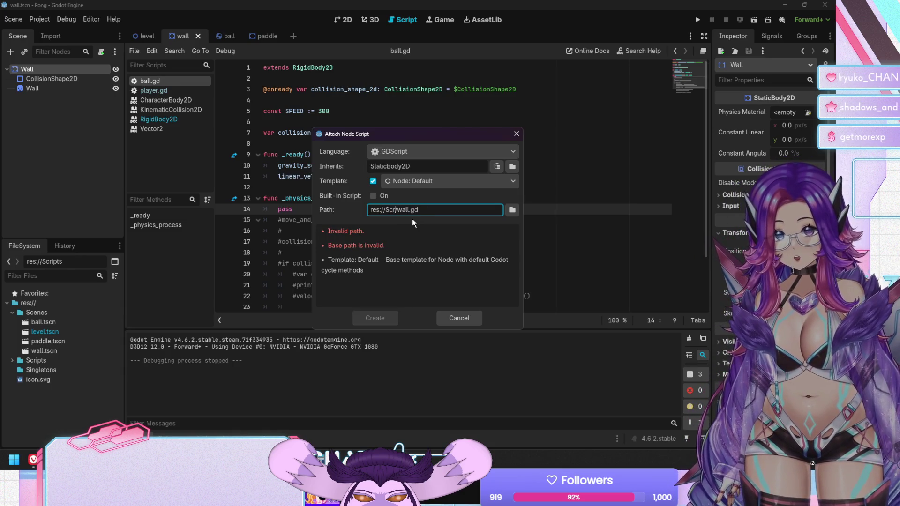
pyautogui.press('Return')
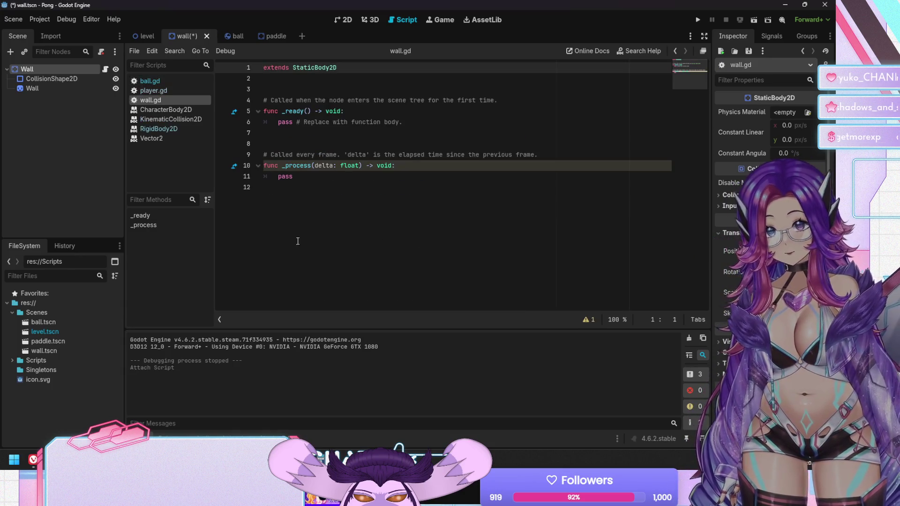
pyautogui.click(633, 52)
# Look up StaticBody2D in the documentation and read through its class reference
pyautogui.write('static')
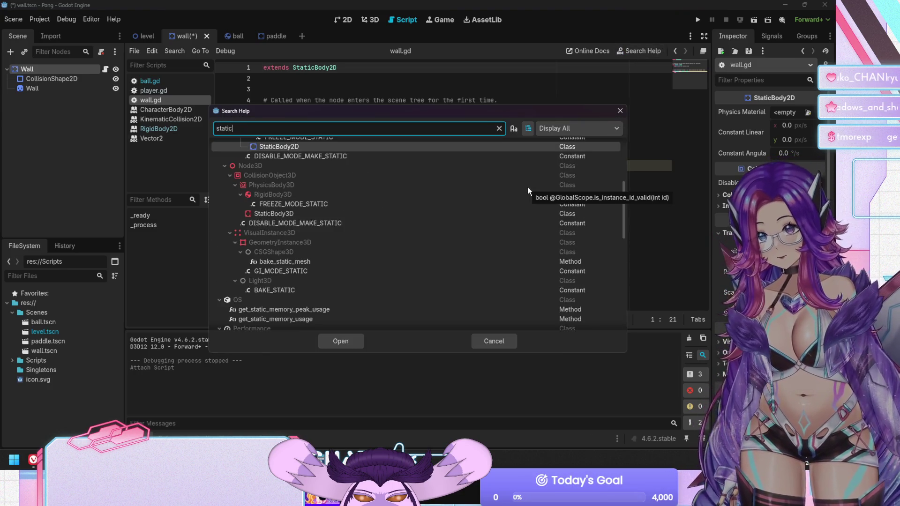
pyautogui.press('Return')
pyautogui.scroll(-10, 489, 189)
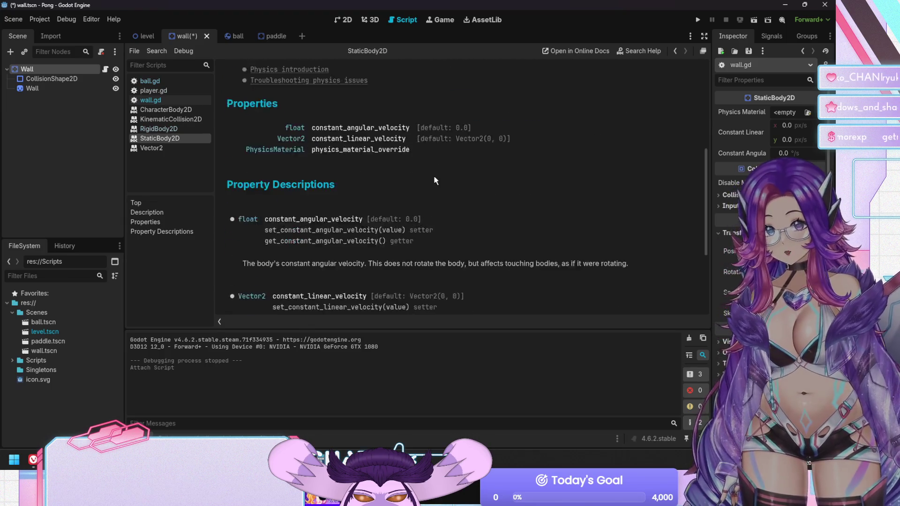
pyautogui.scroll(2, 352, 171)
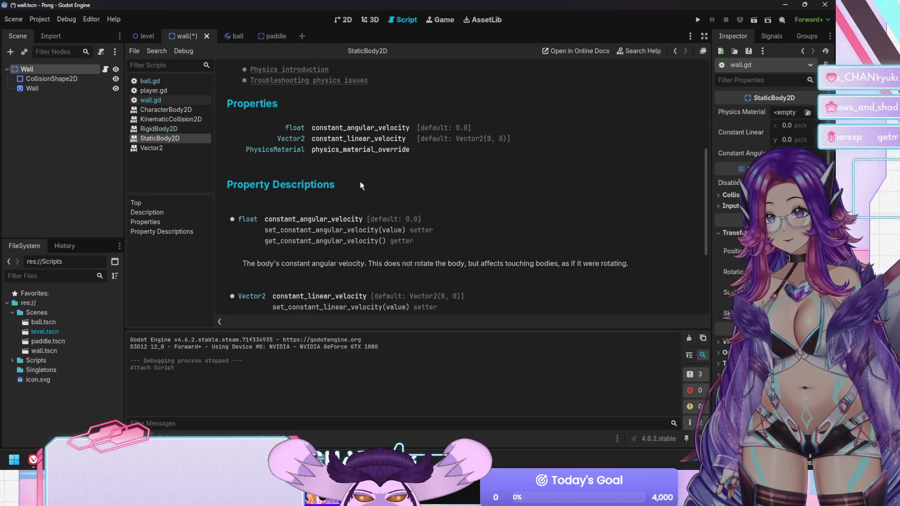
pyautogui.scroll(1, 394, 200)
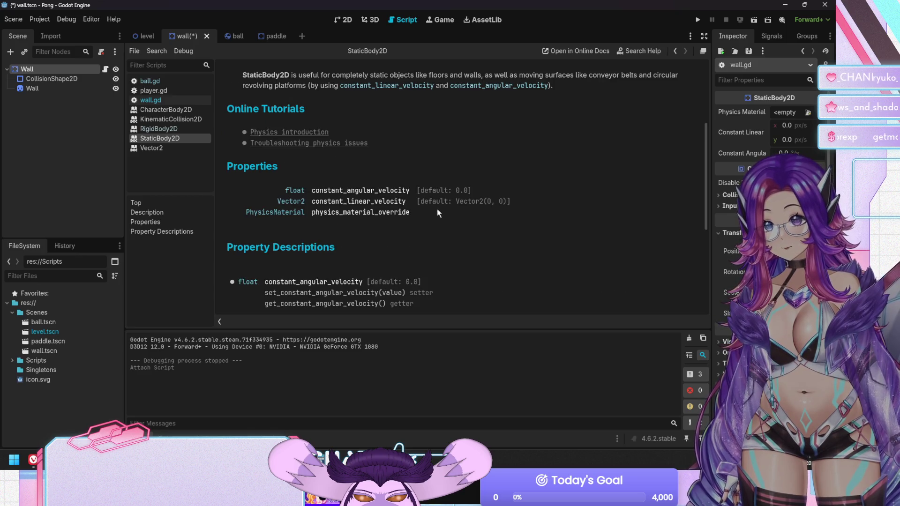
pyautogui.scroll(2, 429, 248)
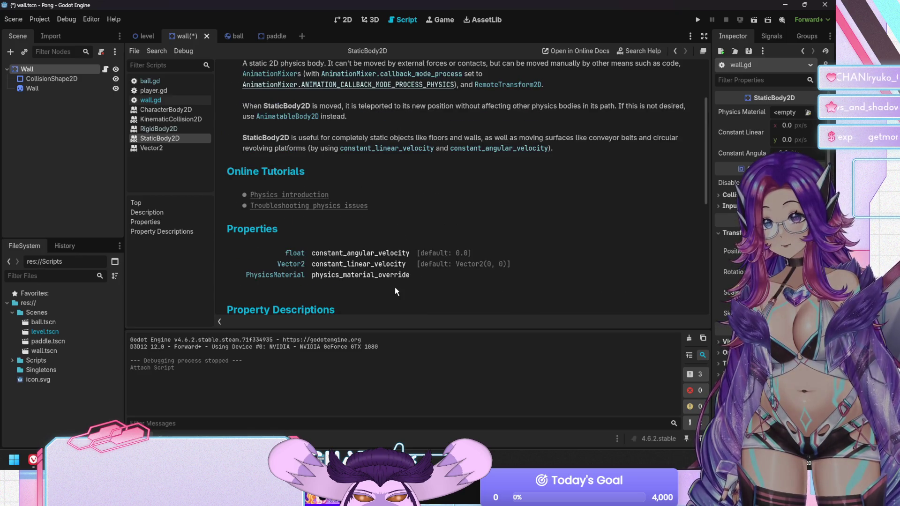
pyautogui.scroll(-3, 410, 290)
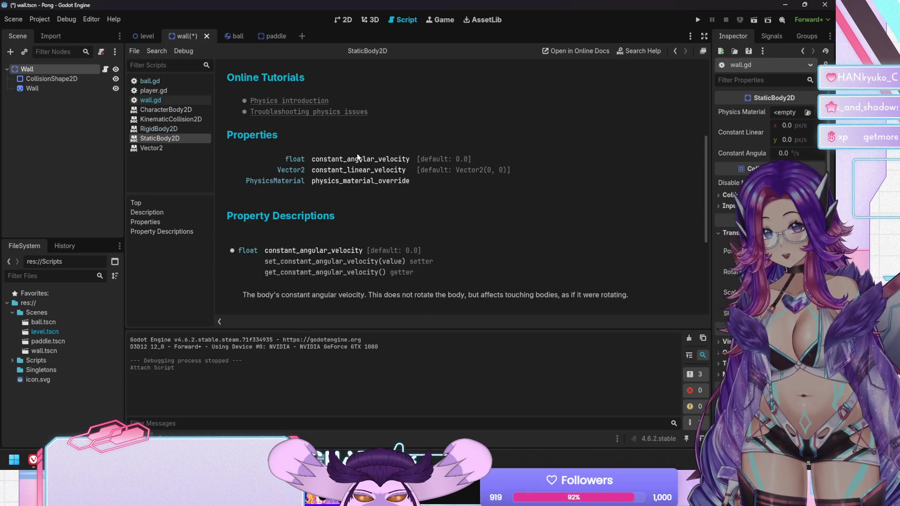
pyautogui.scroll(-2, 388, 233)
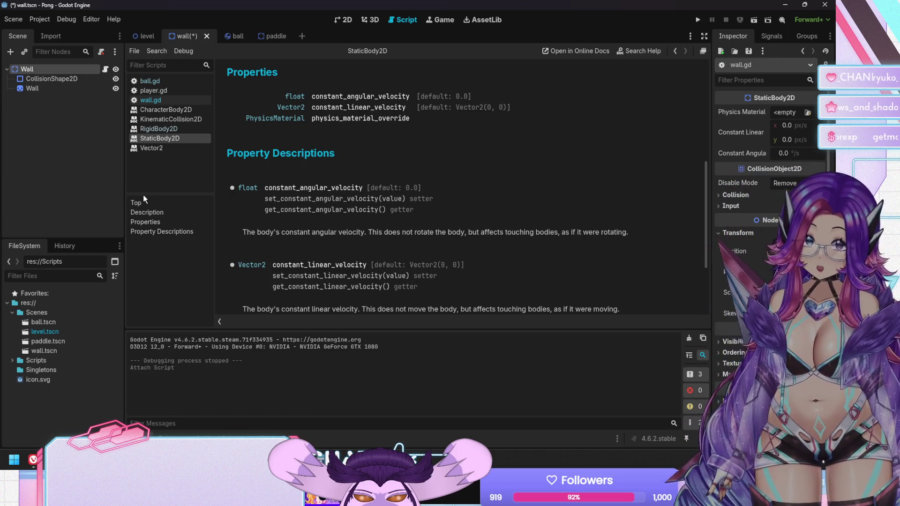
pyautogui.scroll(-3, 345, 209)
pyautogui.scroll(4, 344, 207)
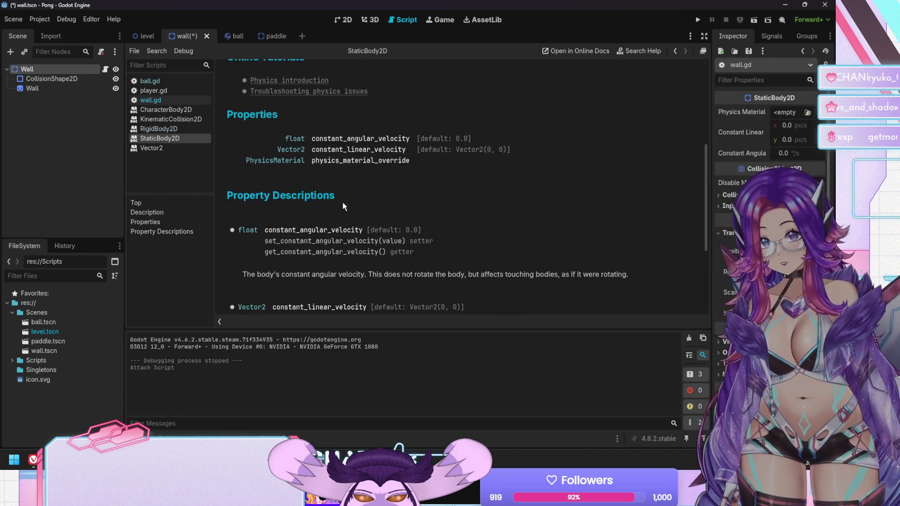
pyautogui.scroll(4, 344, 206)
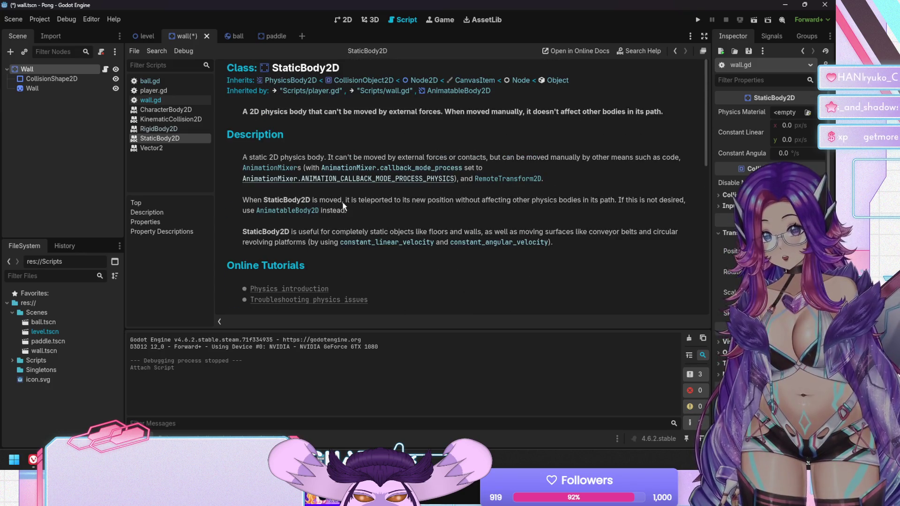
pyautogui.scroll(-4, 344, 206)
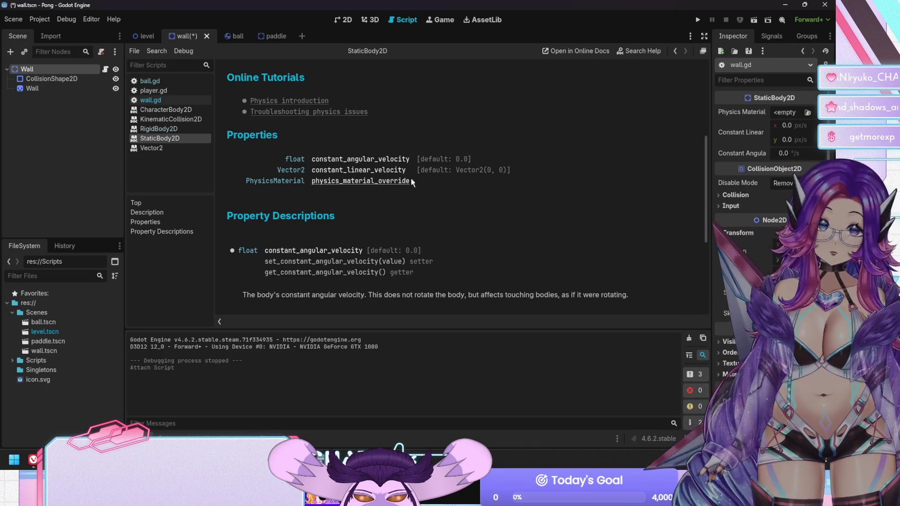
pyautogui.scroll(2, 432, 212)
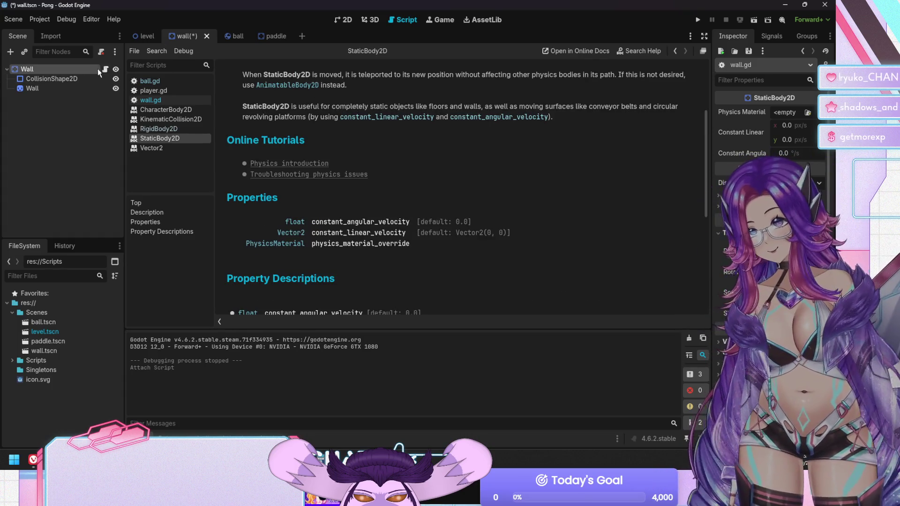
# Detach the script from the Wall node and bring up the context menu for wall.gd
pyautogui.click(100, 51)
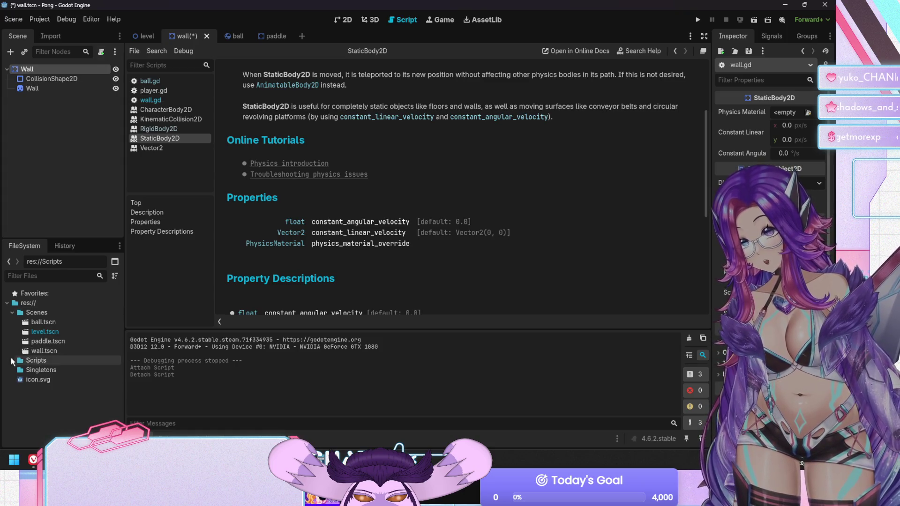
pyautogui.click(12, 360)
pyautogui.rightClick(36, 389)
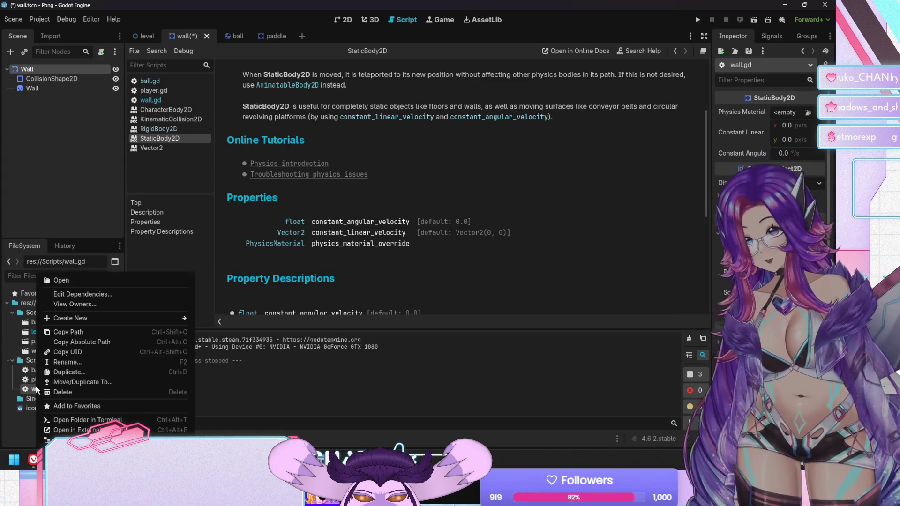
# Remove wall.gd from the project, save the wall scene, and open the level scene in 2D
pyautogui.click(77, 393)
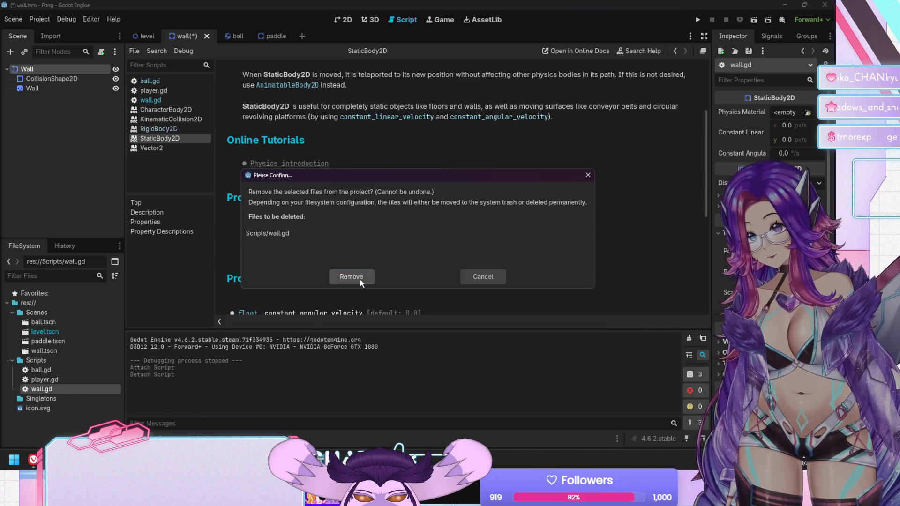
pyautogui.click(360, 277)
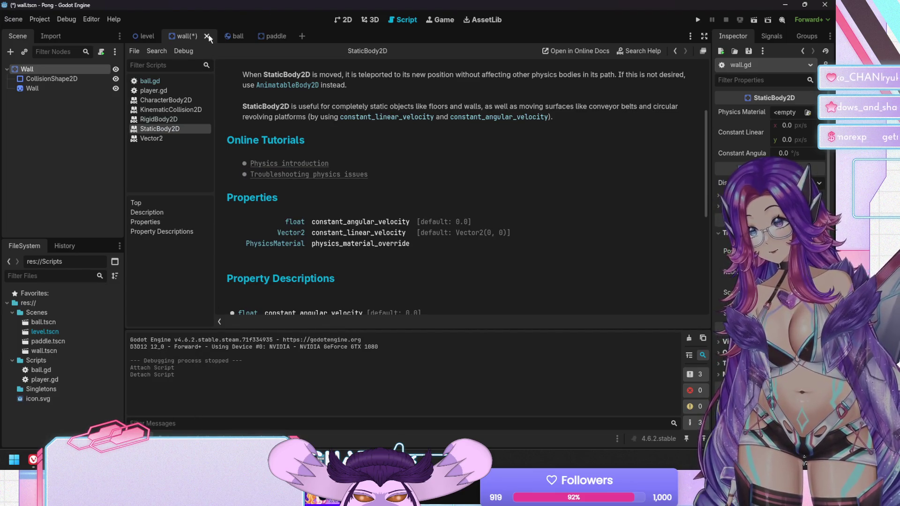
pyautogui.hotkey('ctrl', 's')
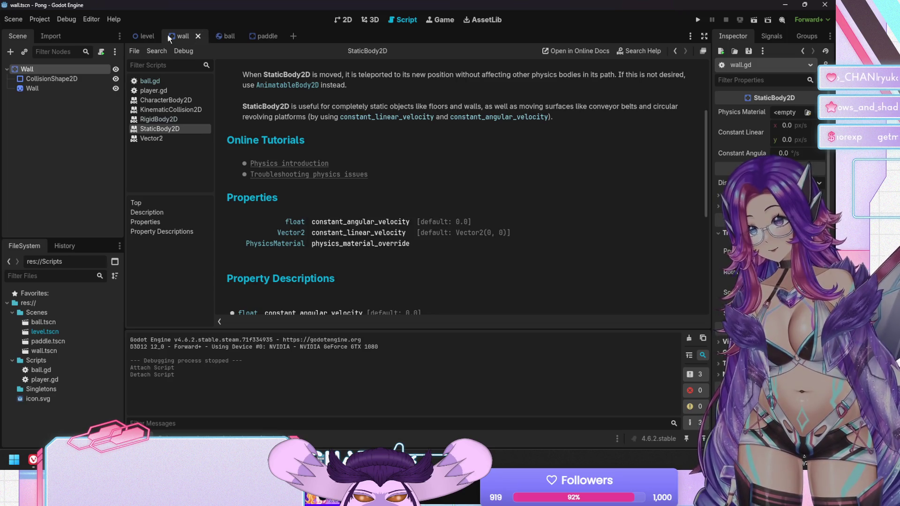
pyautogui.click(141, 36)
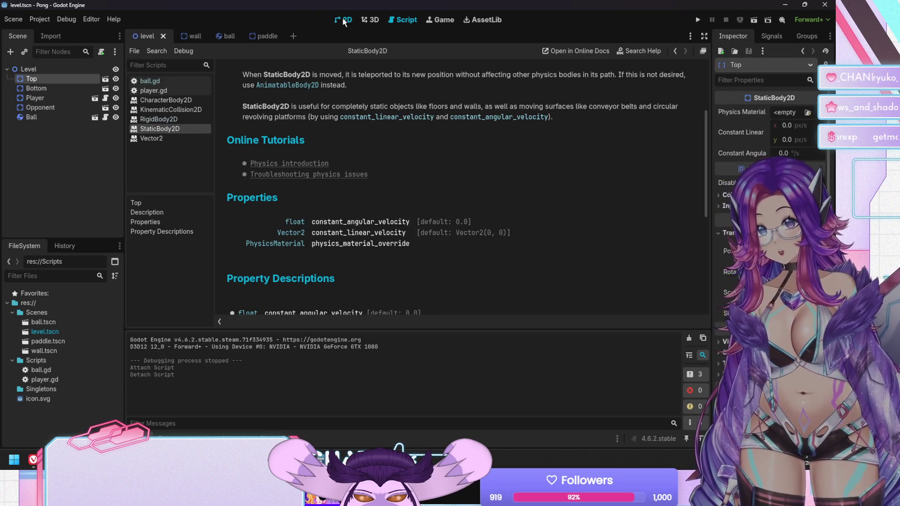
pyautogui.click(344, 20)
# In player.gd, change the Down line to constant_linear_velocity = SPEED * Vector2(0, 1)
pyautogui.click(105, 98)
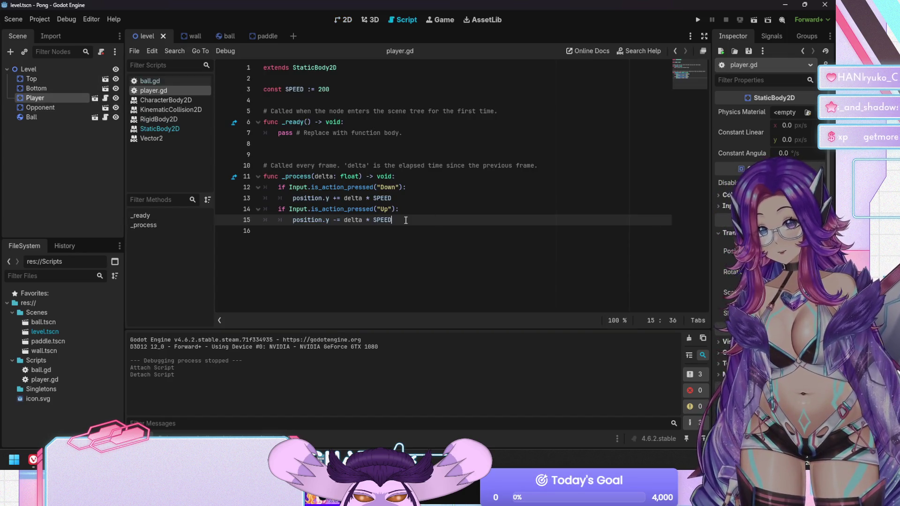
pyautogui.click(296, 197)
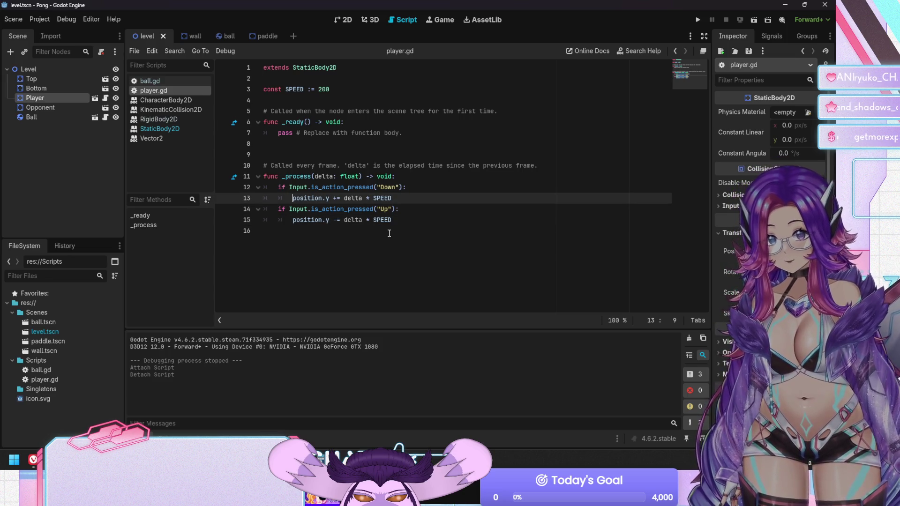
pyautogui.hotkey('shift', 'End')
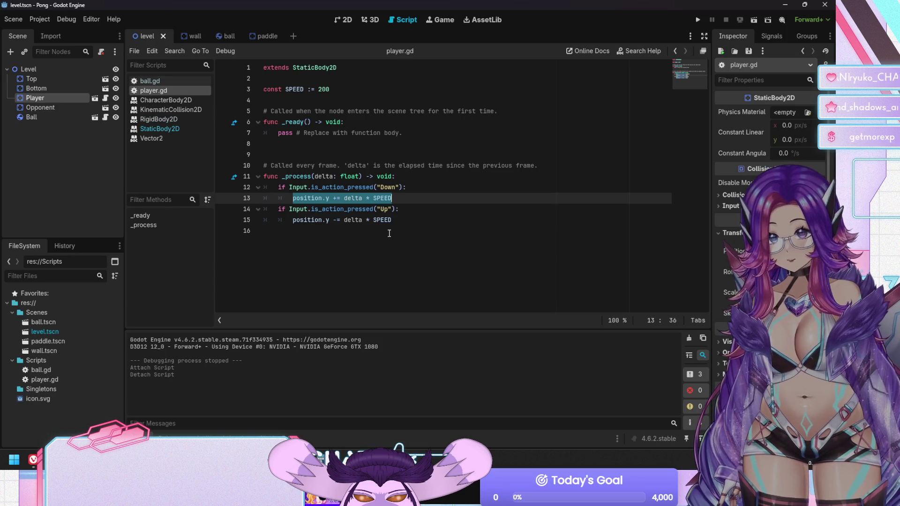
pyautogui.write('linear')
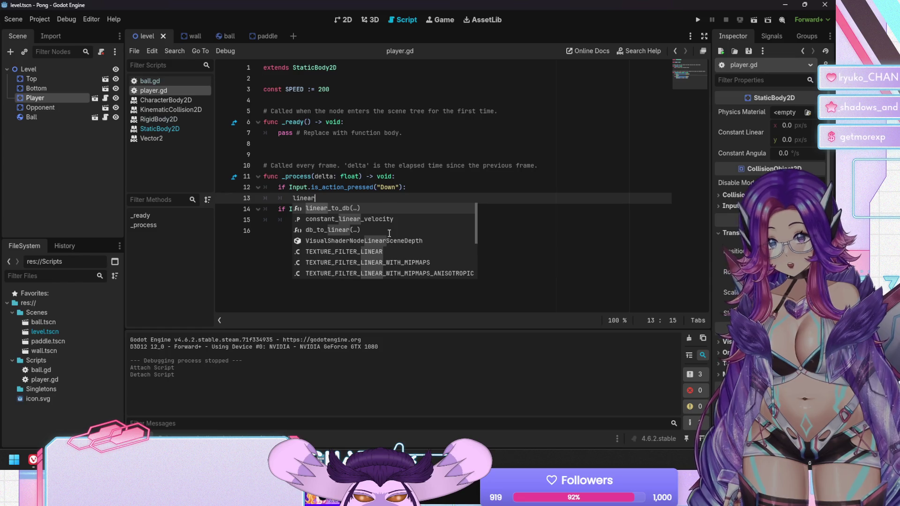
pyautogui.write('_vel')
pyautogui.press('Return')
pyautogui.write('= sp')
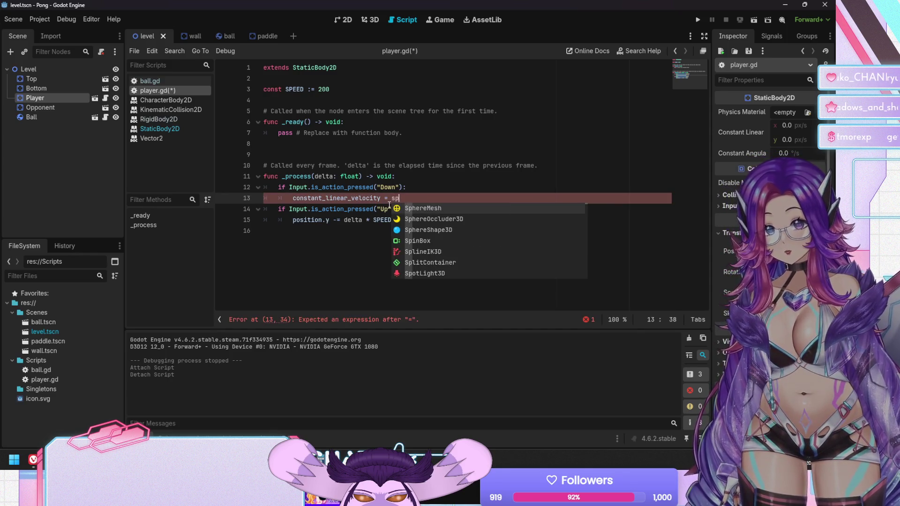
pyautogui.write('S')
pyautogui.press('Return')
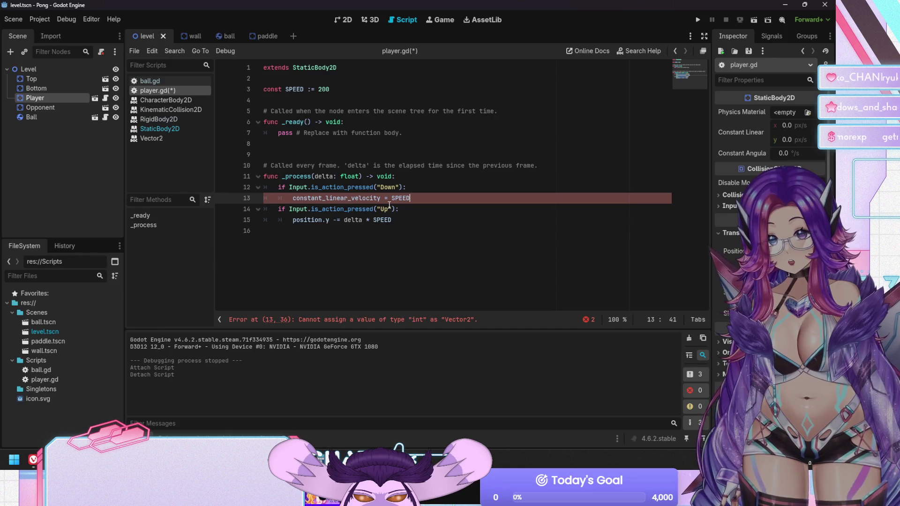
pyautogui.write('*')
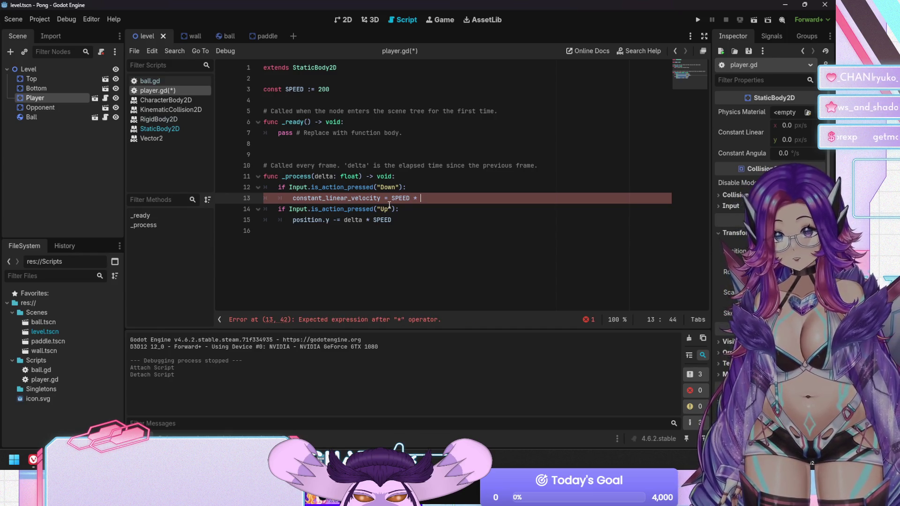
pyautogui.write('vecto')
pyautogui.press('Return')
pyautogui.write('(')
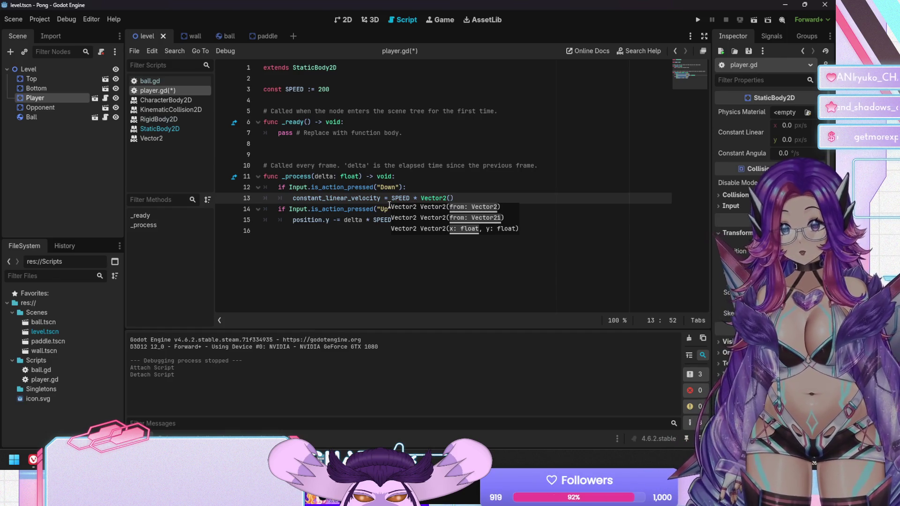
pyautogui.write('0, 1')
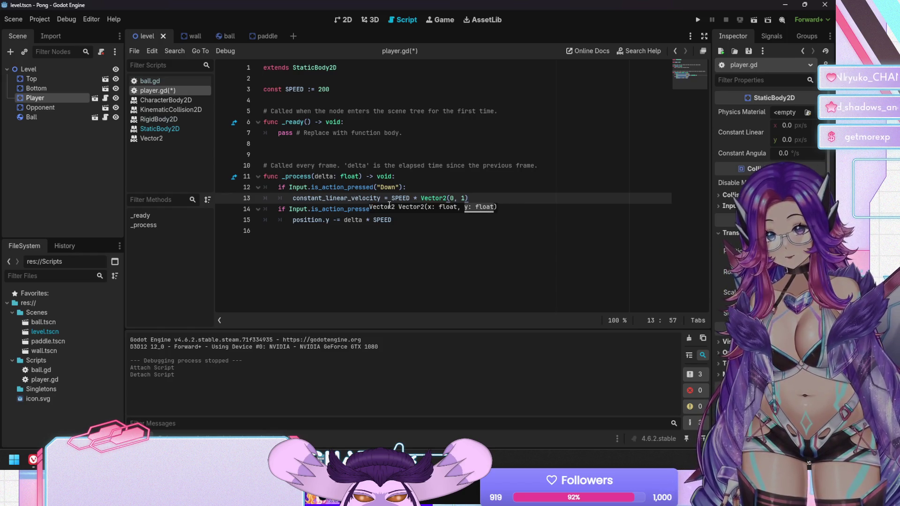
# Give the Up check the same line with Vector2(0, -1), comment out the old position line, and save
pyautogui.hotkey('shift', 'Home')
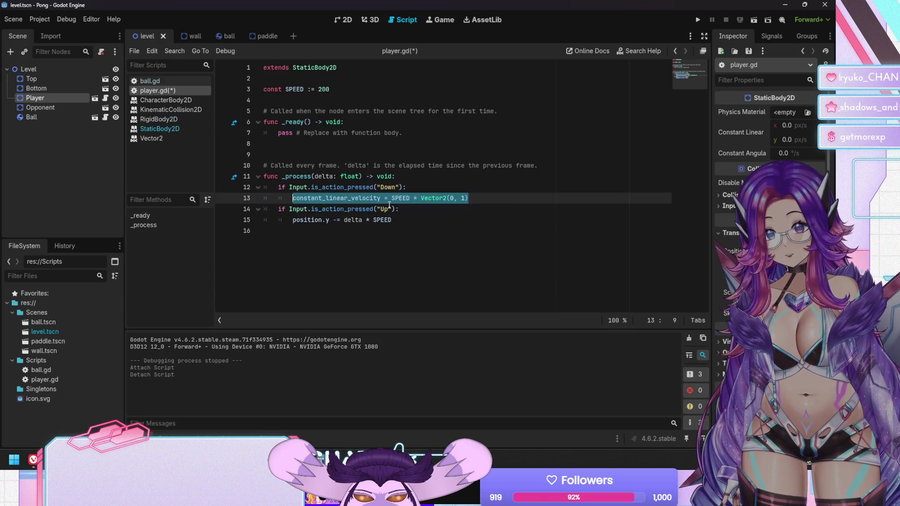
pyautogui.hotkey('ctrl', 'c')
pyautogui.press('Down')
pyautogui.press('Down')
pyautogui.hotkey('ctrl', 'v')
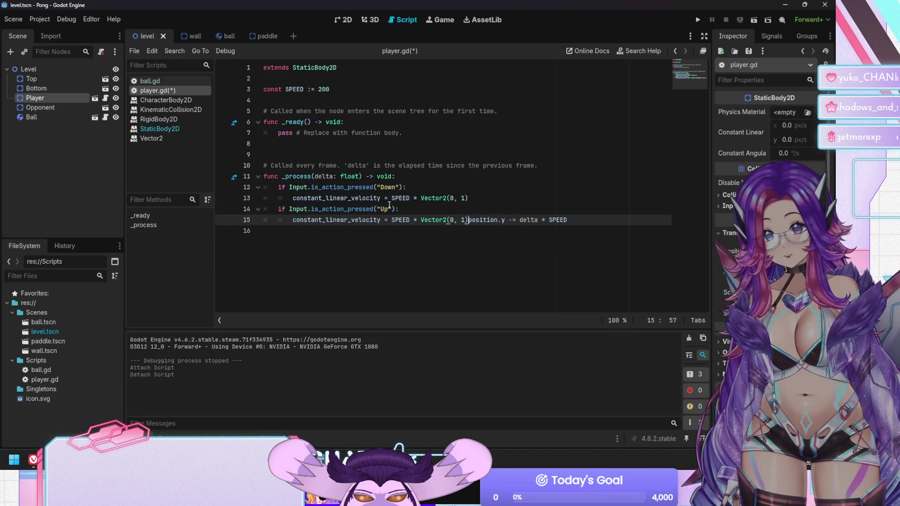
pyautogui.press('Left')
pyautogui.press('Left')
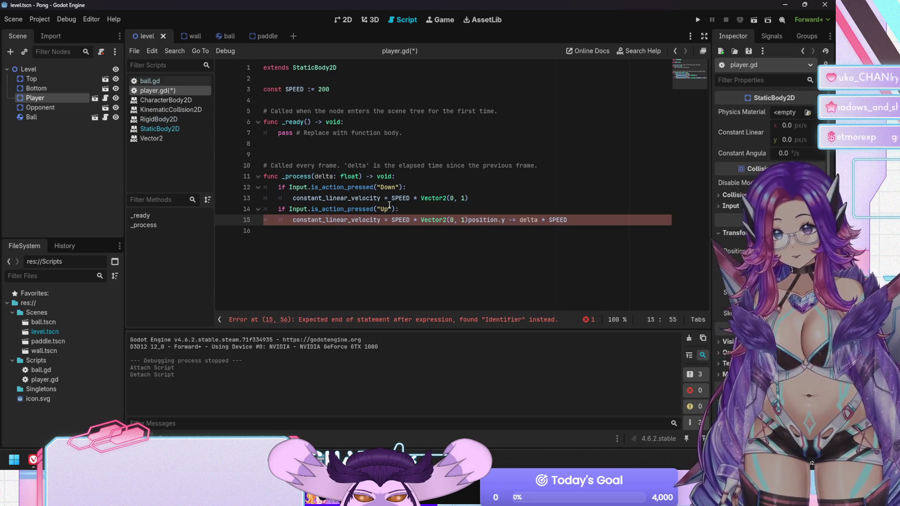
pyautogui.write('-')
pyautogui.press('Return')
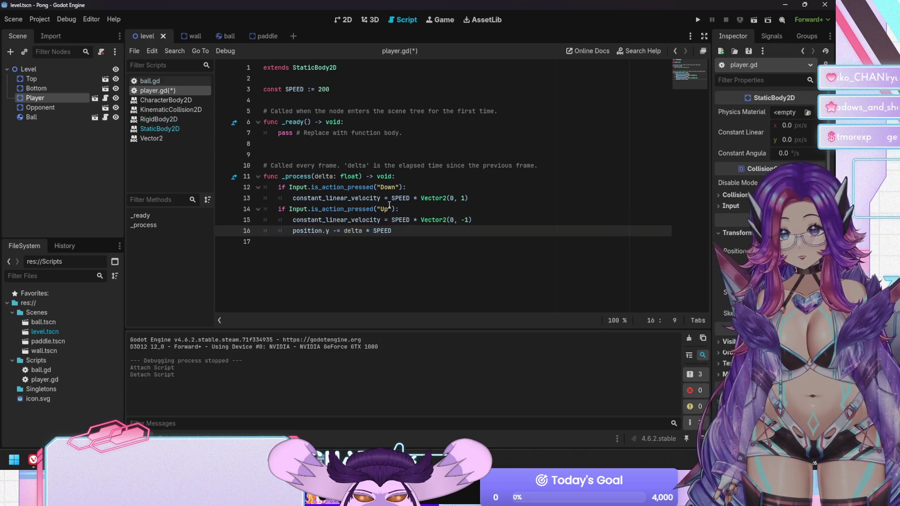
pyautogui.write('#')
pyautogui.hotkey('ctrl', 's')
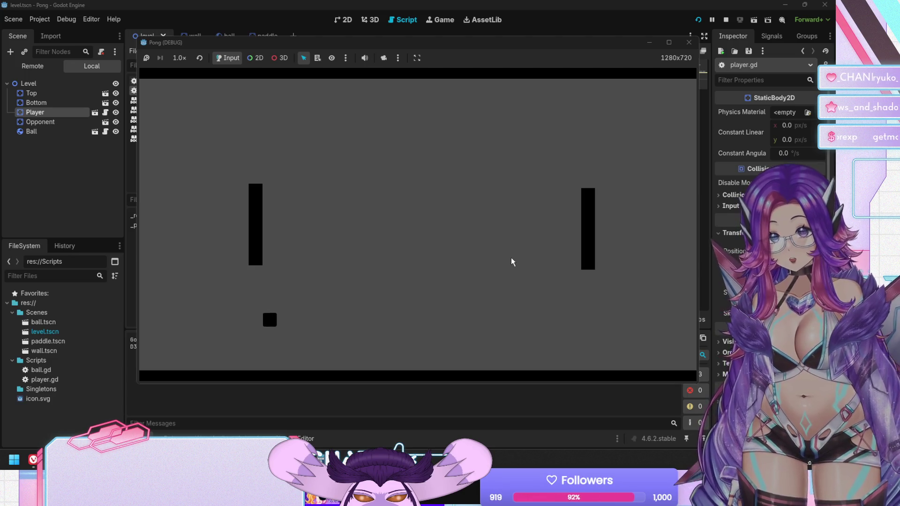
# Stop the running game and check the tooltip for constant_linear_velocity
pyautogui.press('F8')
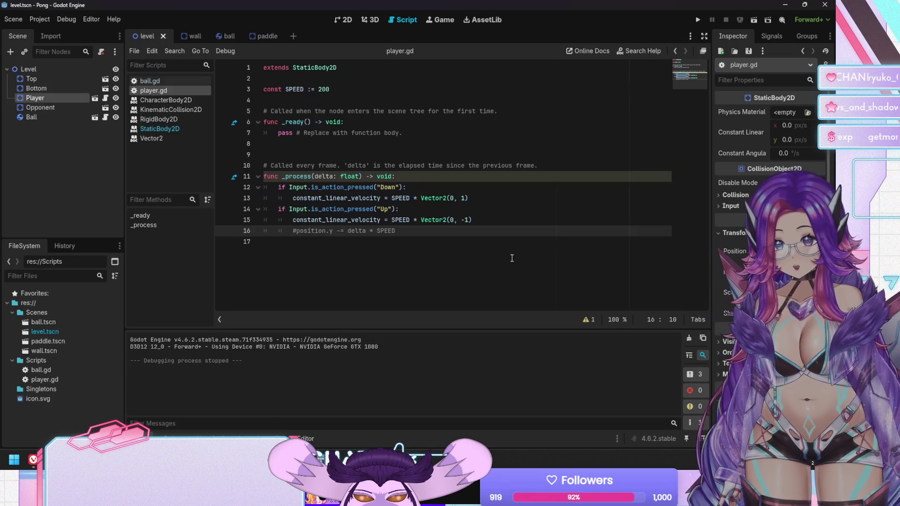
pyautogui.click(421, 210)
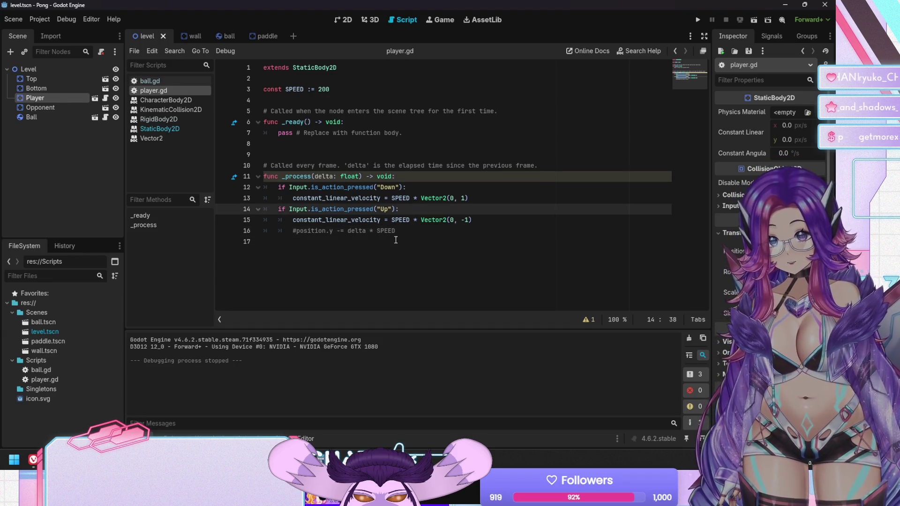
pyautogui.doubleClick(344, 198)
pyautogui.moveTo(344, 198)
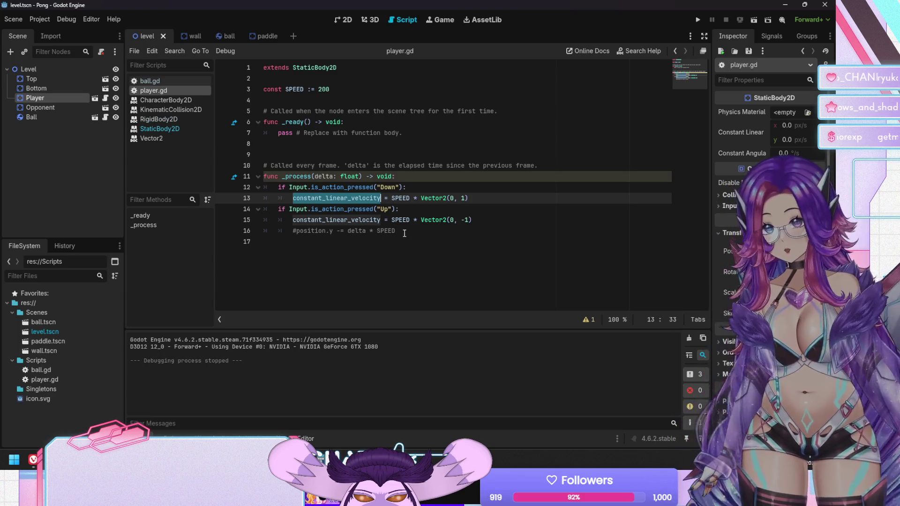
# Uncomment the position.y -= delta * SPEED line on line 16
pyautogui.click(405, 233)
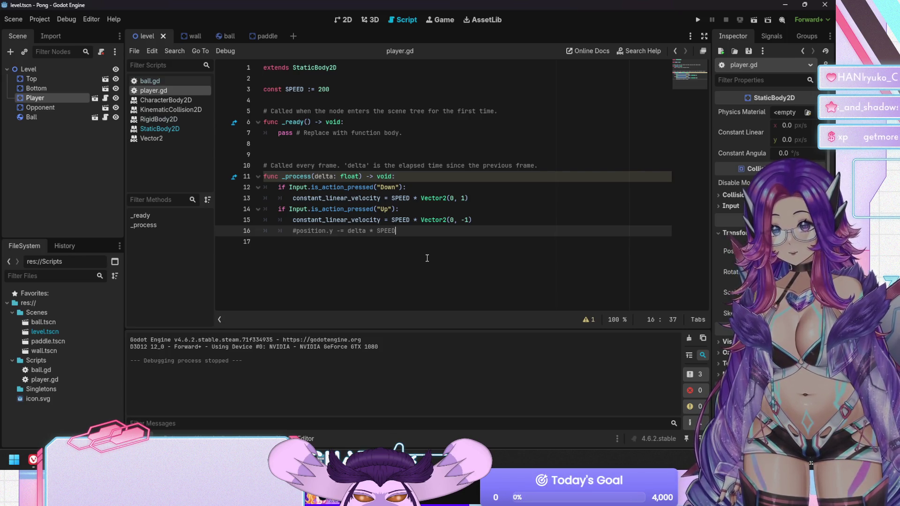
pyautogui.press('Home')
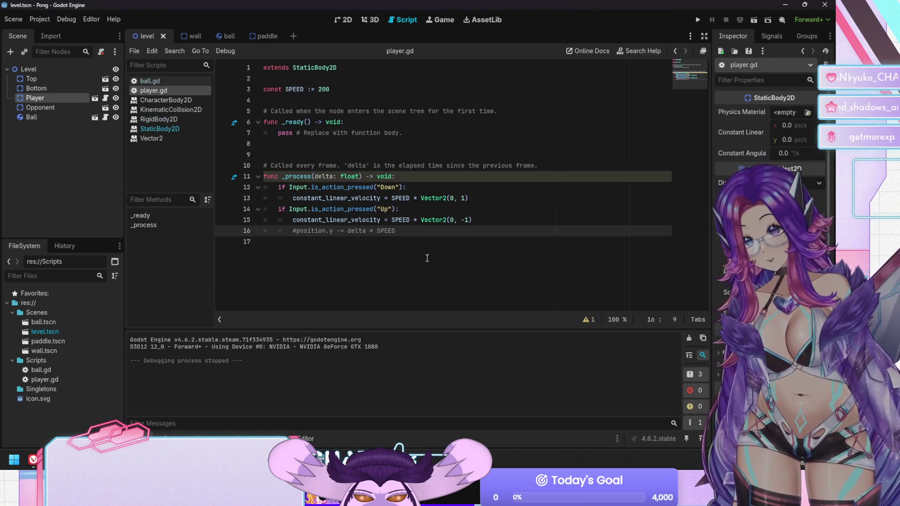
pyautogui.press('Delete')
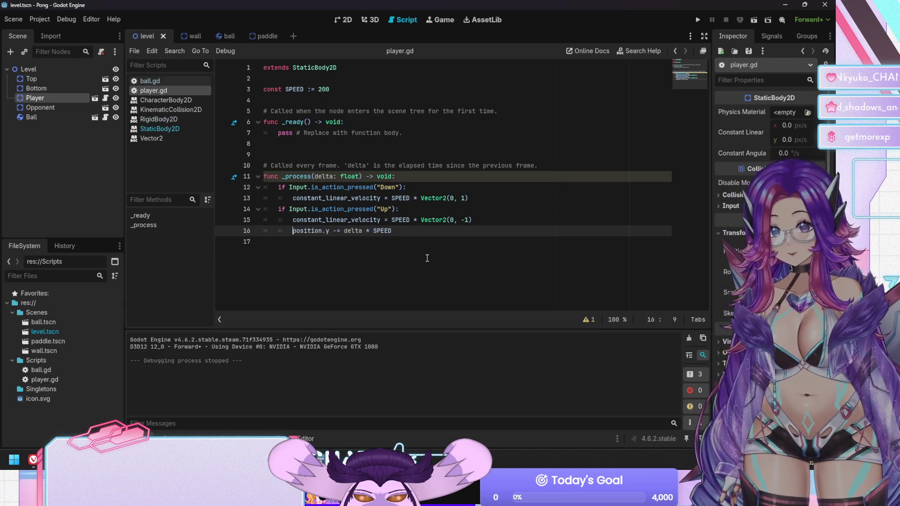
# Paste the position update under the Down check and change its -= to +=
pyautogui.press('Up')
pyautogui.press('Up')
pyautogui.press('Up')
pyautogui.press('End')
pyautogui.press('Return')
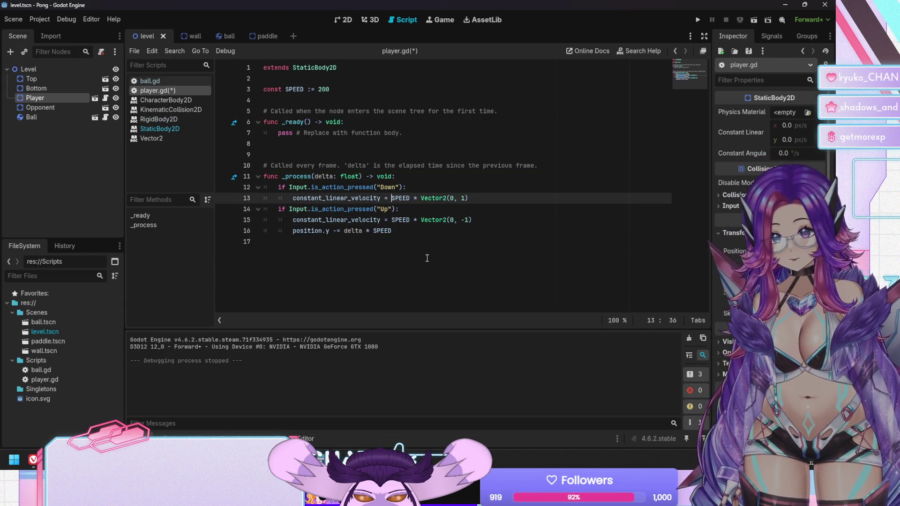
pyautogui.hotkey('ctrl', 'v')
pyautogui.press('Home')
pyautogui.press('Right')
pyautogui.press('Right')
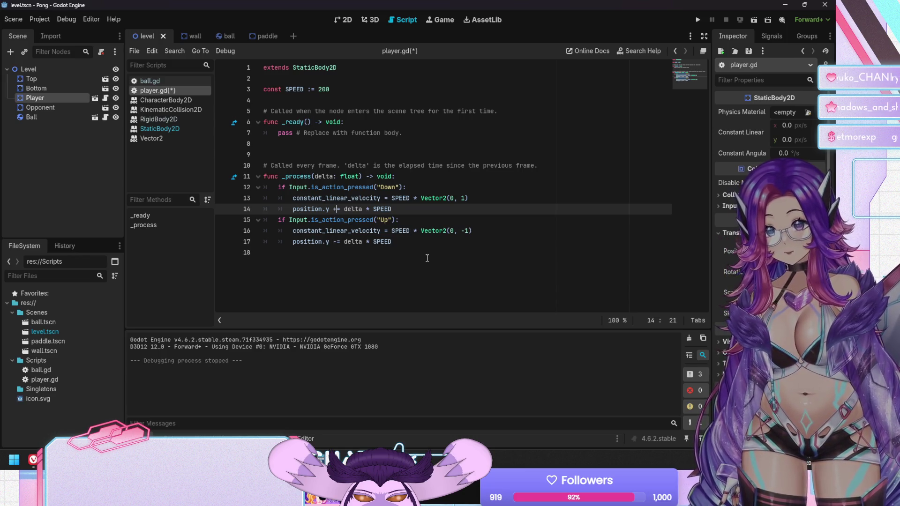
pyautogui.press('BackSpace')
pyautogui.write('+')
pyautogui.press('Up')
# Delete the Down check's velocity line and put the velocity assignment in _ready instead of pass
pyautogui.press('Home')
pyautogui.hotkey('shift', 'End')
pyautogui.press('BackSpace')
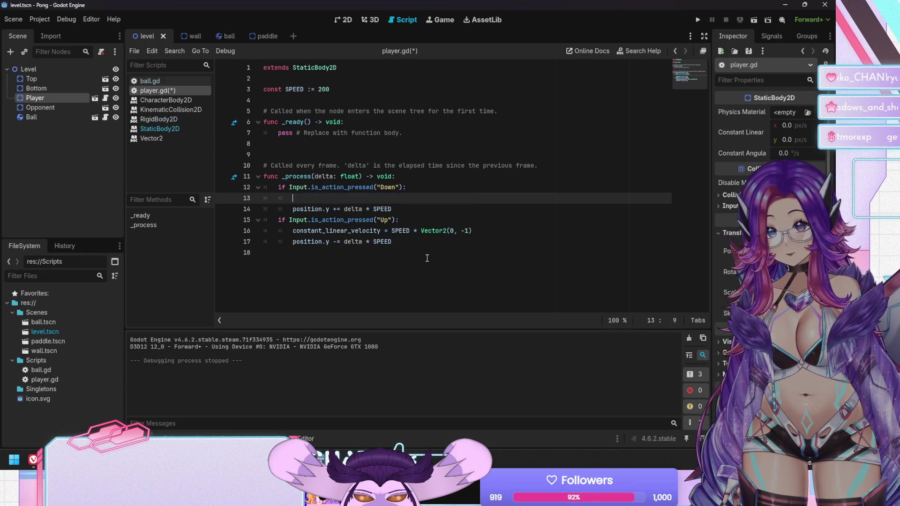
pyautogui.press('Up')
pyautogui.press('Up')
# Delete the velocity line under the Up check and remove the leftover blank lines
pyautogui.press('Up')
pyautogui.press('Up')
pyautogui.press('Up')
pyautogui.hotkey('shift', 'End')
pyautogui.hotkey('ctrl', 'v')
pyautogui.press('Down')
pyautogui.click(427, 258)
pyautogui.press('Up')
pyautogui.press('Up')
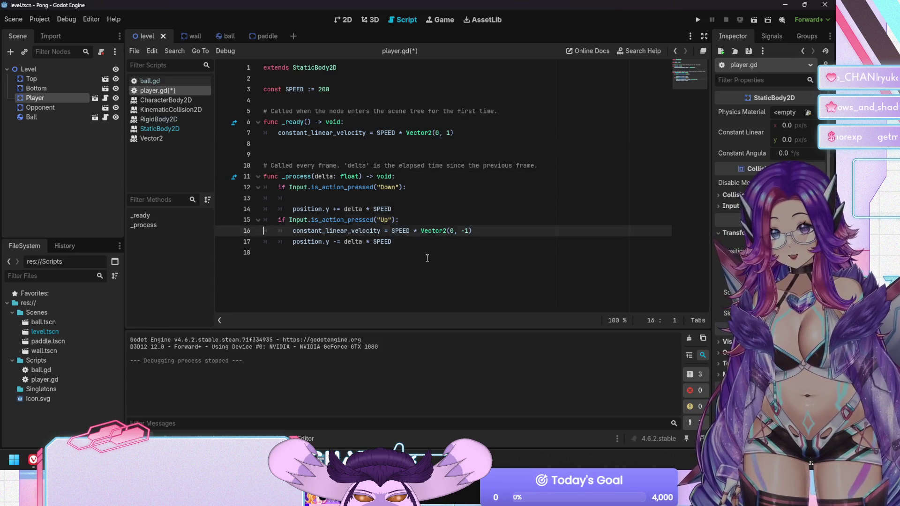
pyautogui.hotkey('shift', 'End')
pyautogui.press('BackSpace')
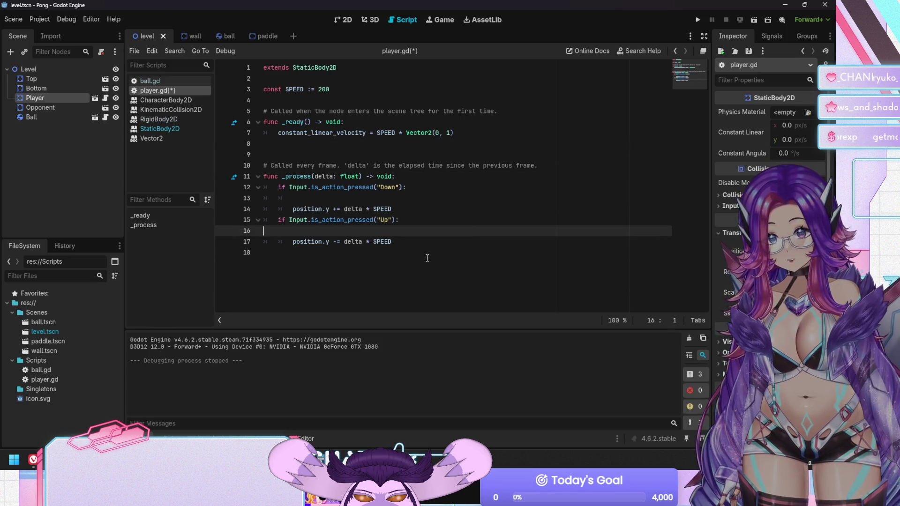
pyautogui.press('BackSpace')
pyautogui.press('Up')
pyautogui.press('Up')
pyautogui.press('BackSpace')
pyautogui.press('BackSpace')
pyautogui.press('BackSpace')
pyautogui.press('Up')
pyautogui.press('Up')
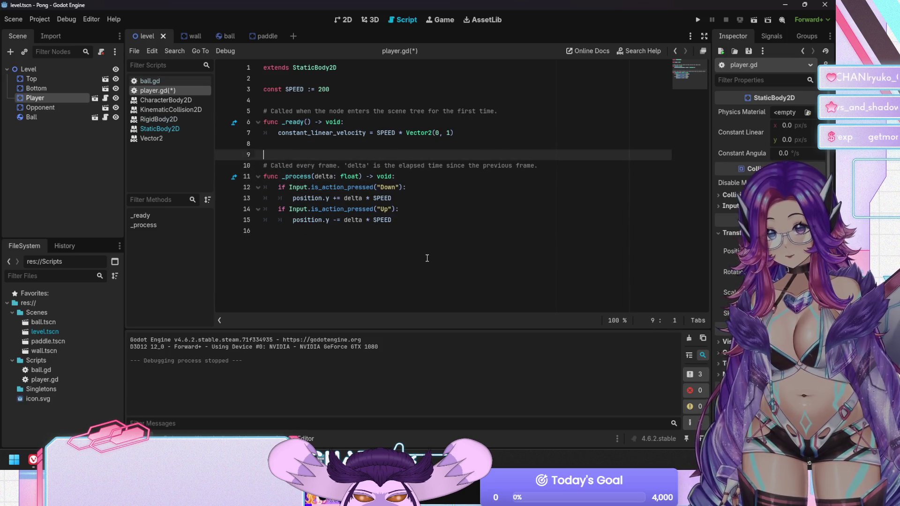
pyautogui.press('Up')
pyautogui.press('Up')
pyautogui.press('Up')
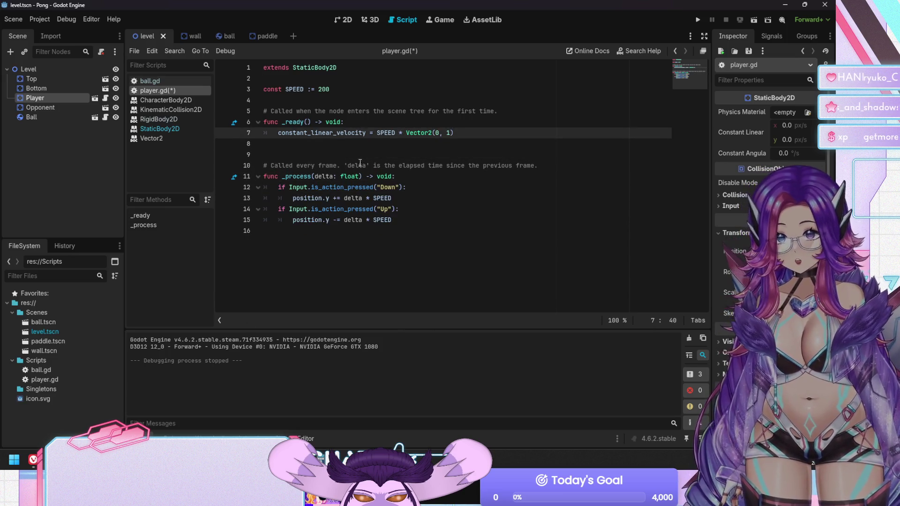
pyautogui.press('Left')
pyautogui.press('Left')
pyautogui.press('Left')
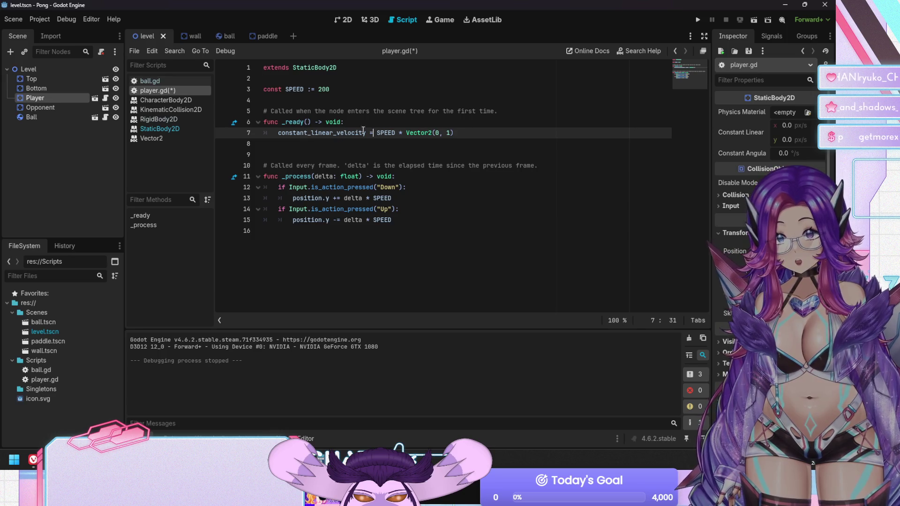
# Change the _ready vector to Vector2(1, 0), save player.gd, and run the game
pyautogui.click(442, 133)
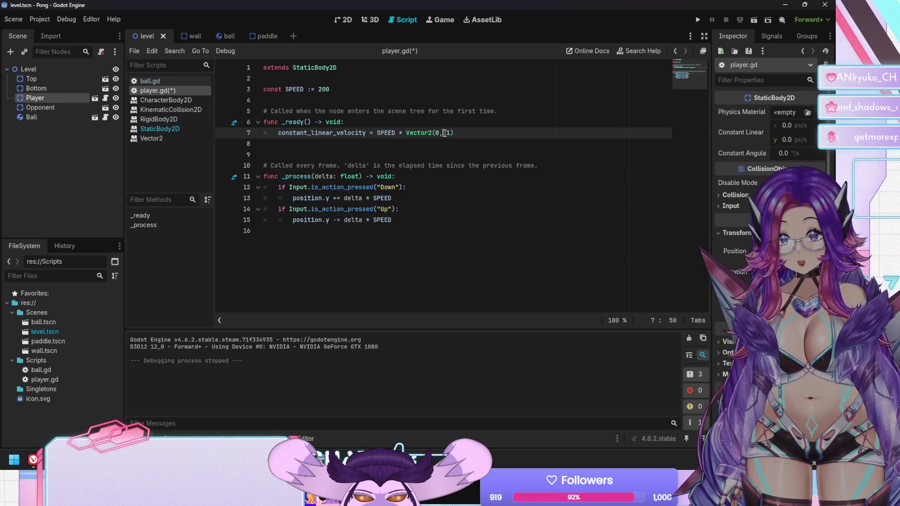
pyautogui.press('BackSpace')
pyautogui.write('1')
pyautogui.press('Right')
pyautogui.press('Right')
pyautogui.press('Right')
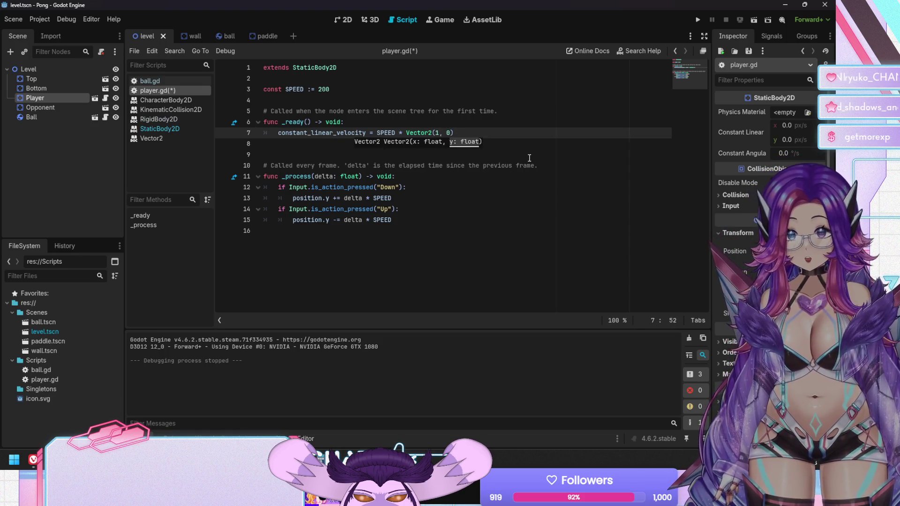
pyautogui.hotkey('ctrl', 's')
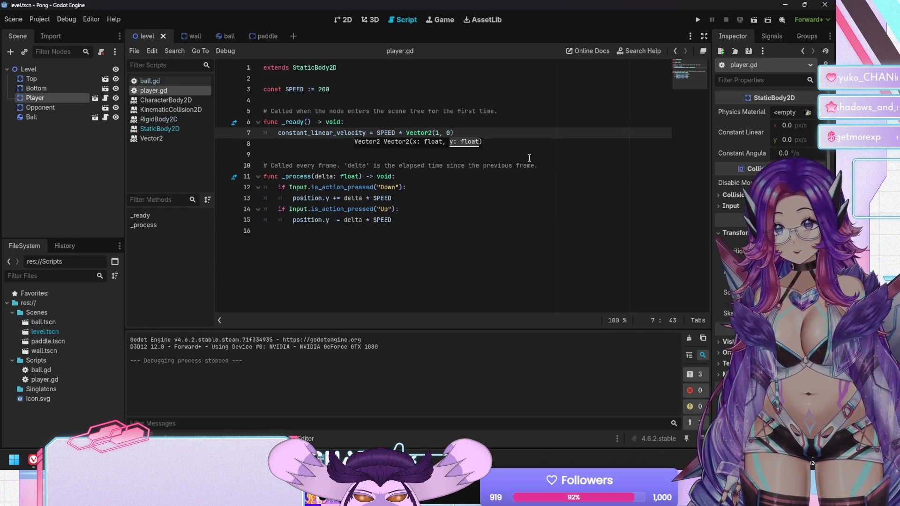
pyautogui.press('F5')
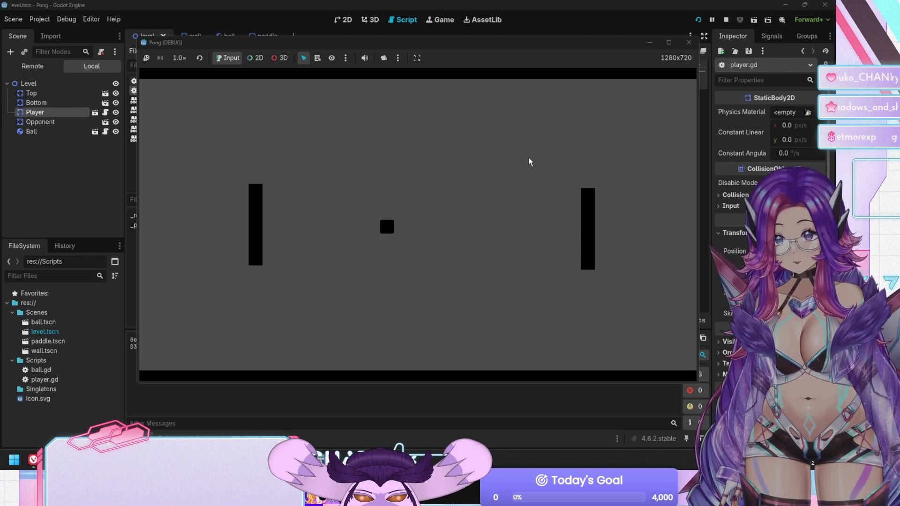
# Move the paddle down and up in the running game, stop it, and select the Top wall
pyautogui.press('Down')
pyautogui.press('Up')
pyautogui.press('Up')
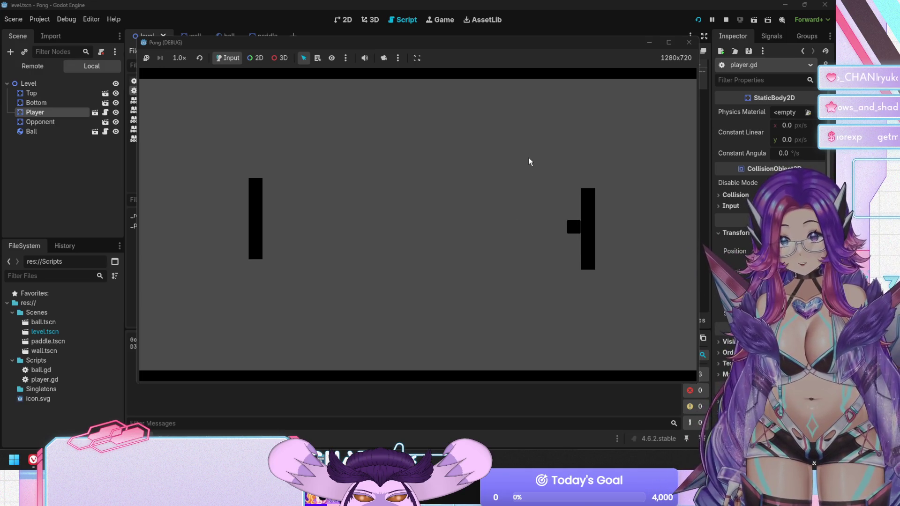
pyautogui.press('Down')
pyautogui.press('F8')
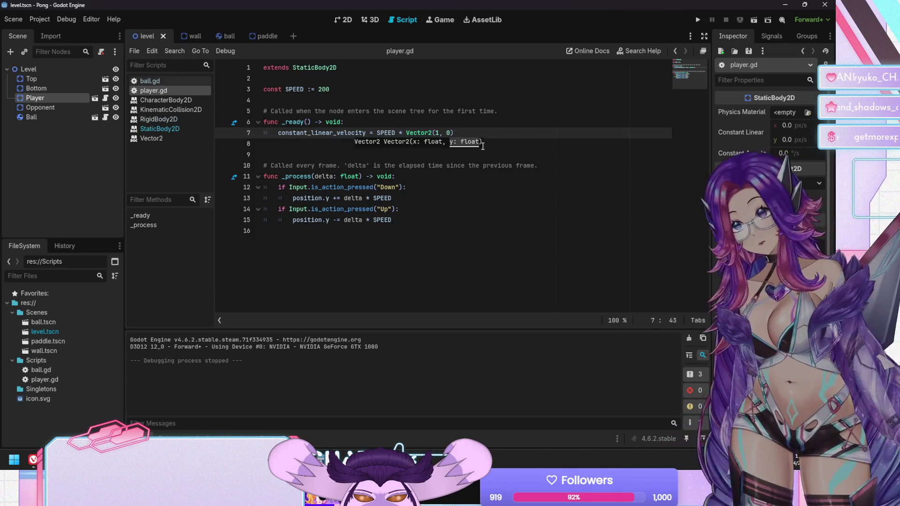
pyautogui.click(413, 198)
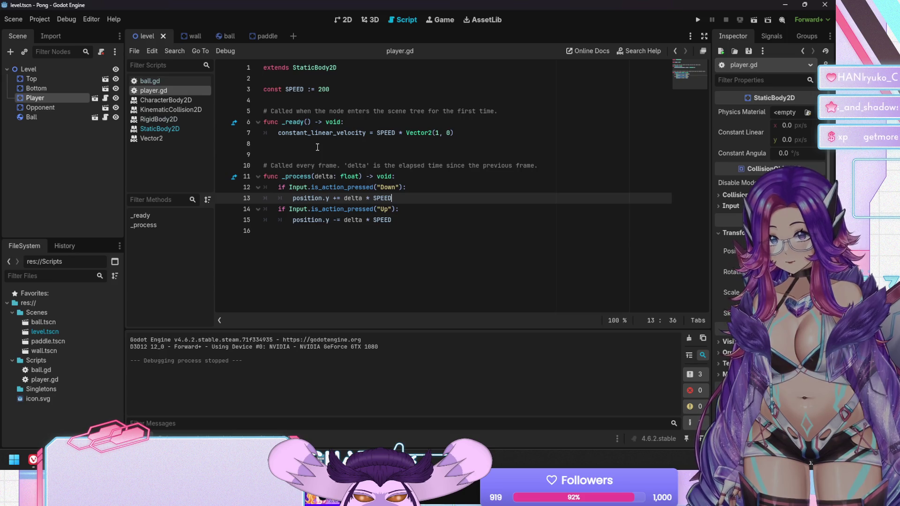
pyautogui.click(47, 77)
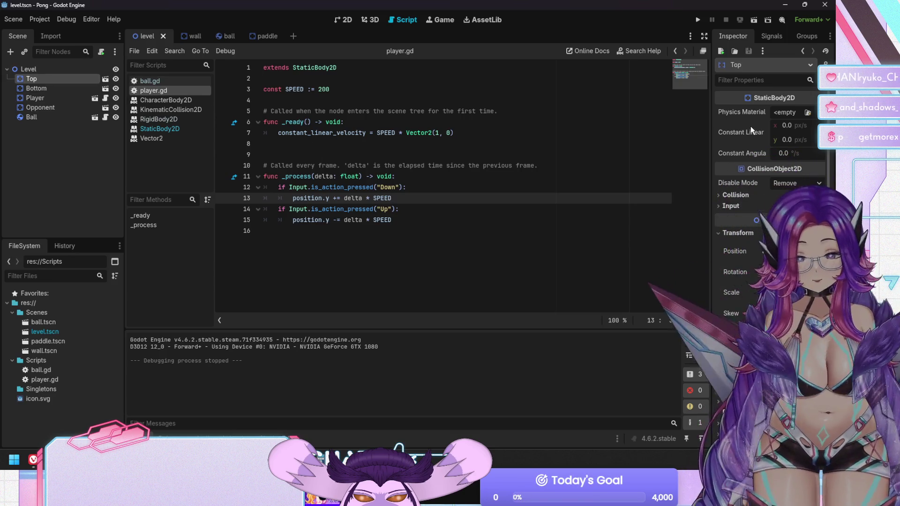
# Set the Top wall's constant linear velocity y to 300
pyautogui.moveTo(740, 137)
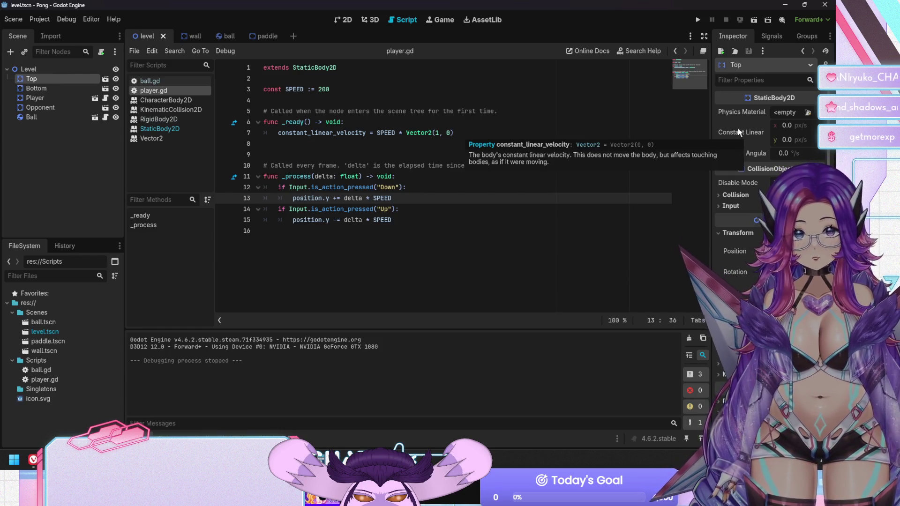
pyautogui.click(797, 140)
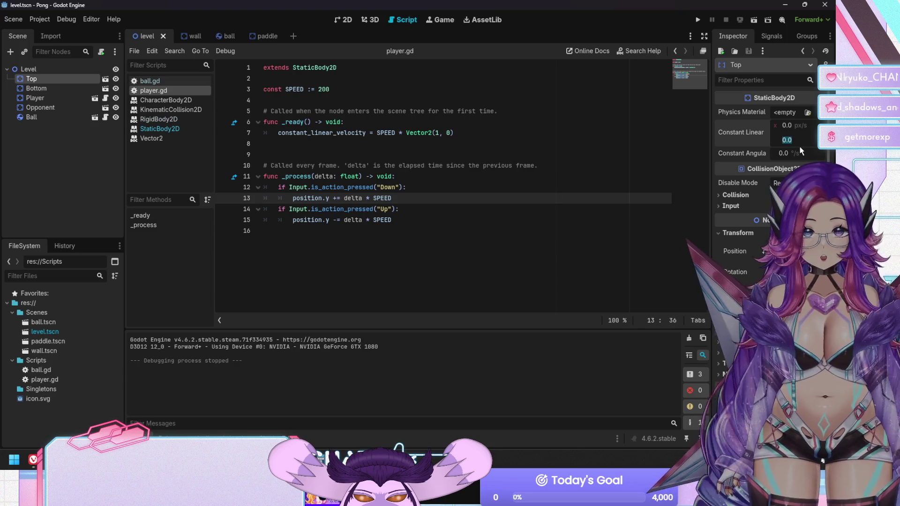
pyautogui.write('300')
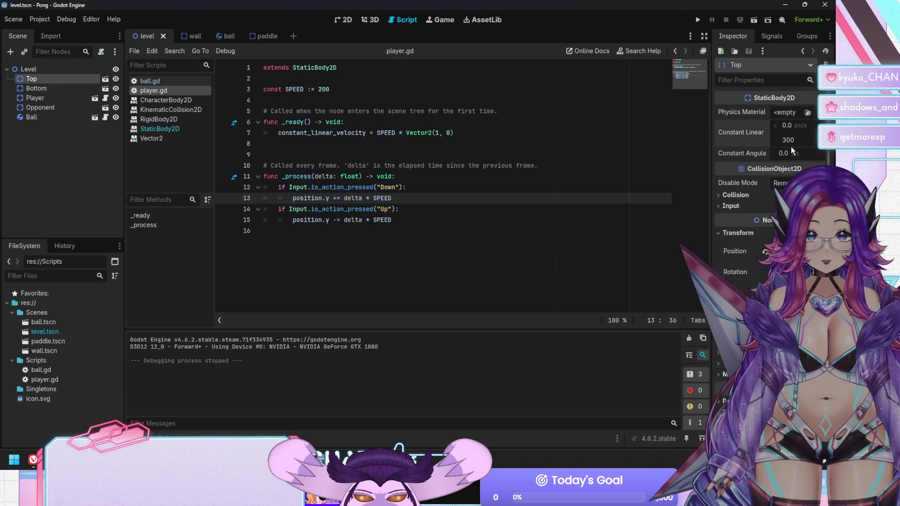
pyautogui.click(583, 232)
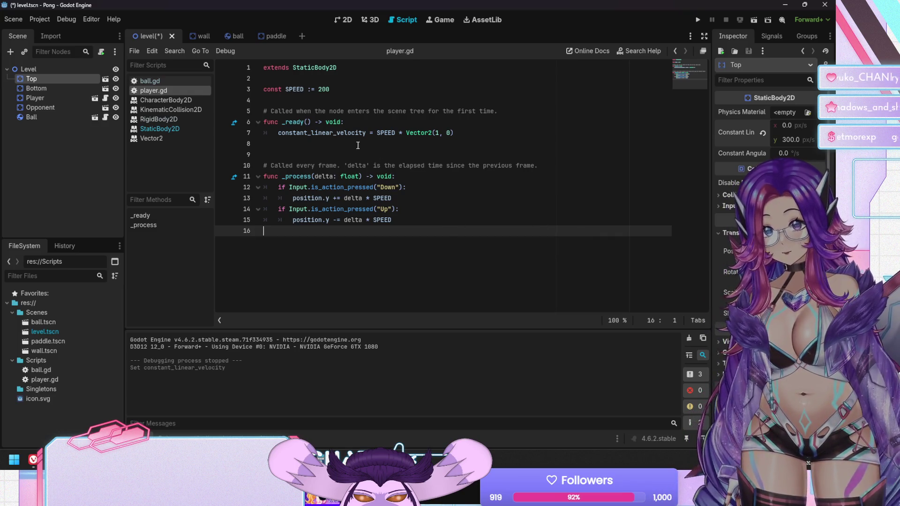
# Replace the _ready velocity code on line 7 with pass and save
pyautogui.click(306, 133)
pyautogui.press('Home')
pyautogui.hotkey('shift', 'End')
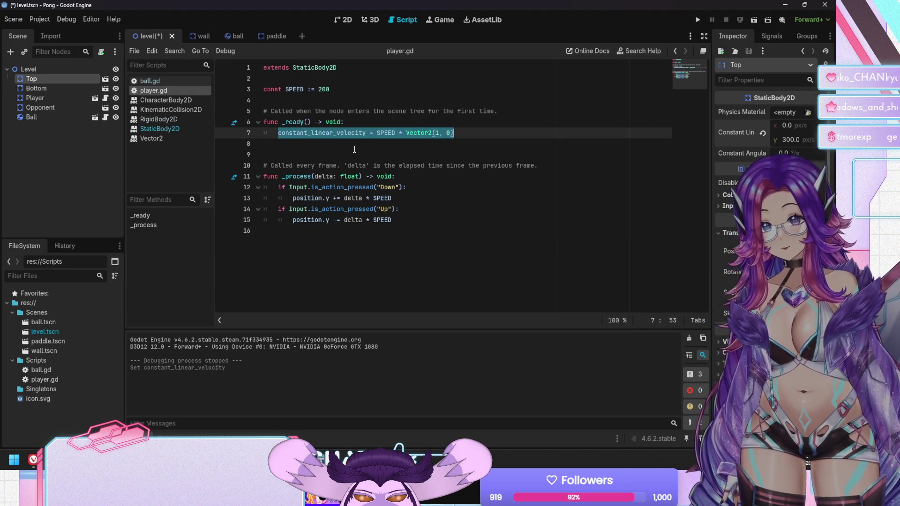
pyautogui.write('pass')
pyautogui.hotkey('ctrl', 's')
# Set constant linear velocity Bottom y -300, Player x 300, Opponent x -300, then run the game
pyautogui.click(36, 88)
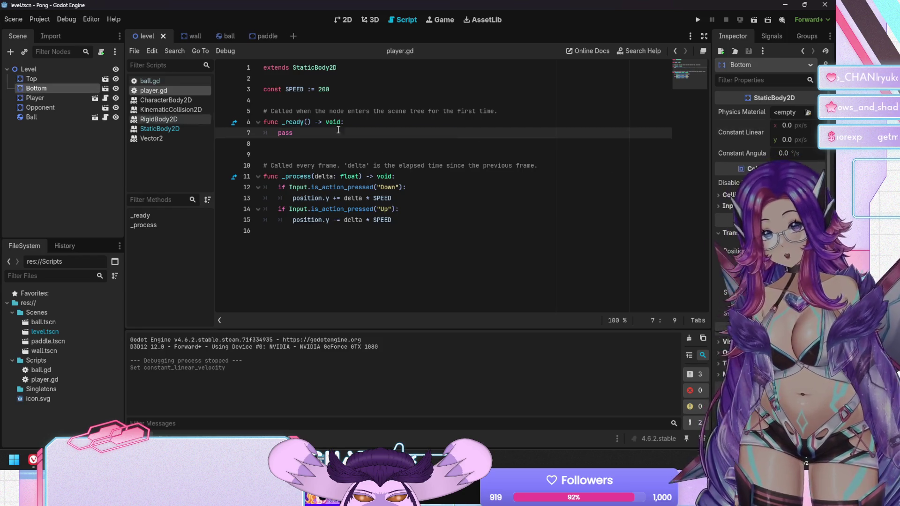
pyautogui.click(788, 140)
pyautogui.write('-300')
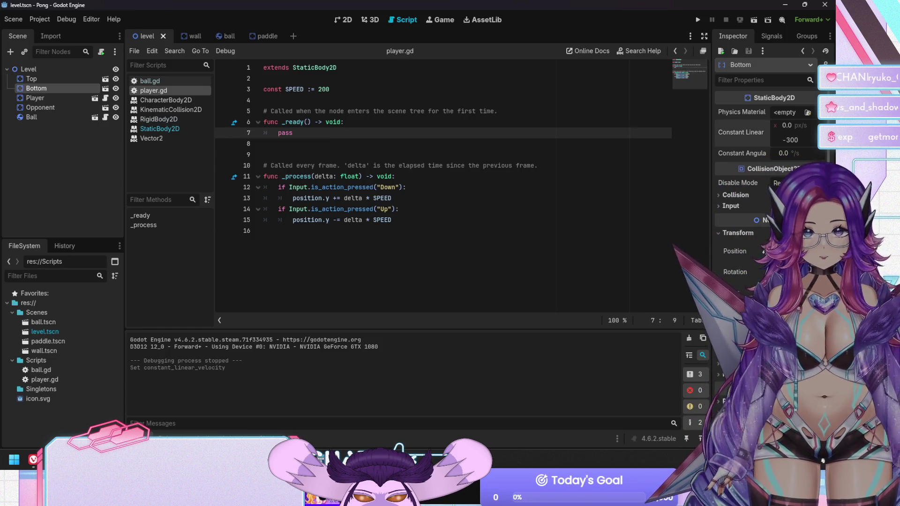
pyautogui.click(50, 96)
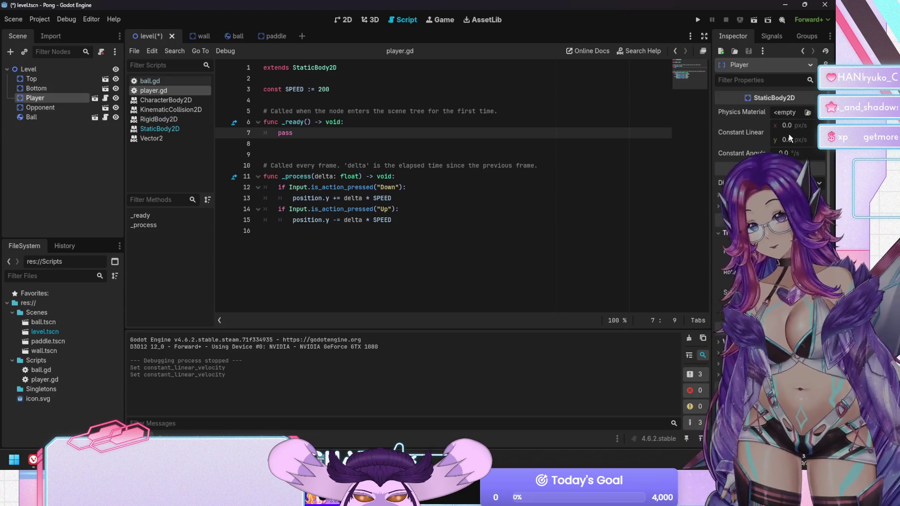
pyautogui.click(786, 126)
pyautogui.write('300')
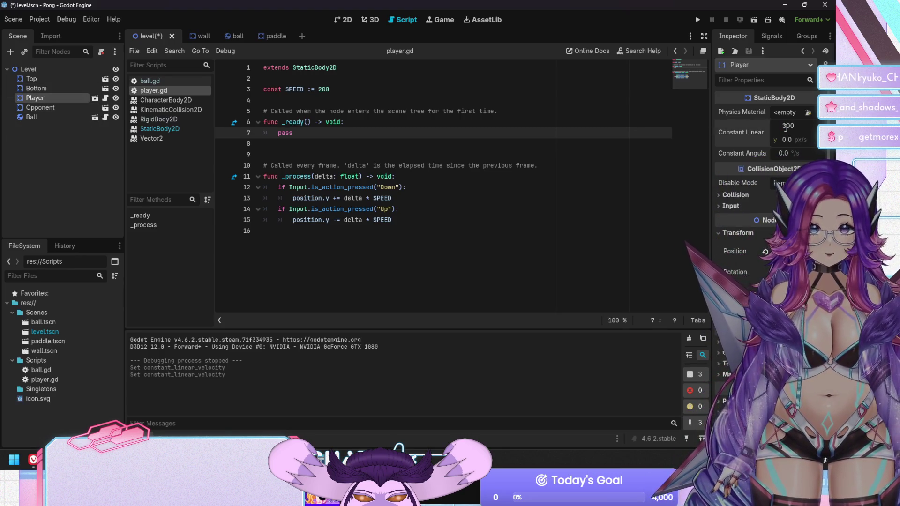
pyautogui.click(39, 108)
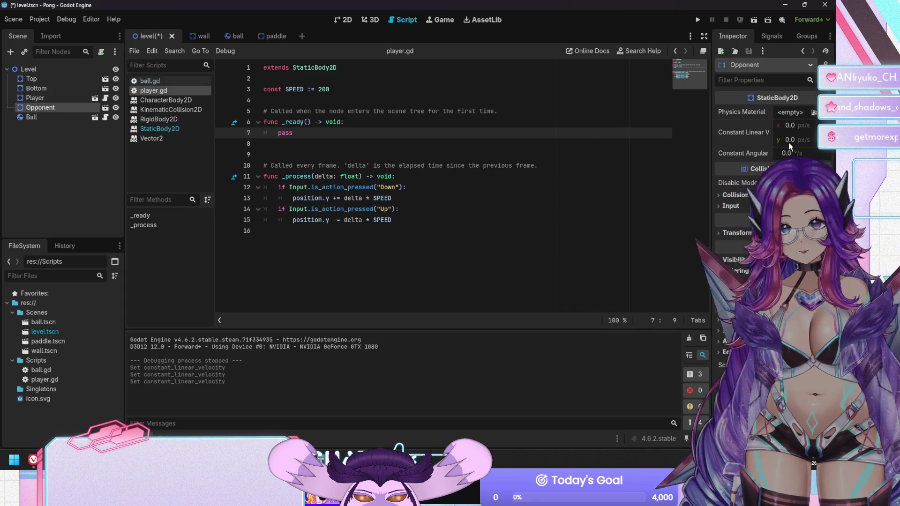
pyautogui.click(792, 128)
pyautogui.write('-300')
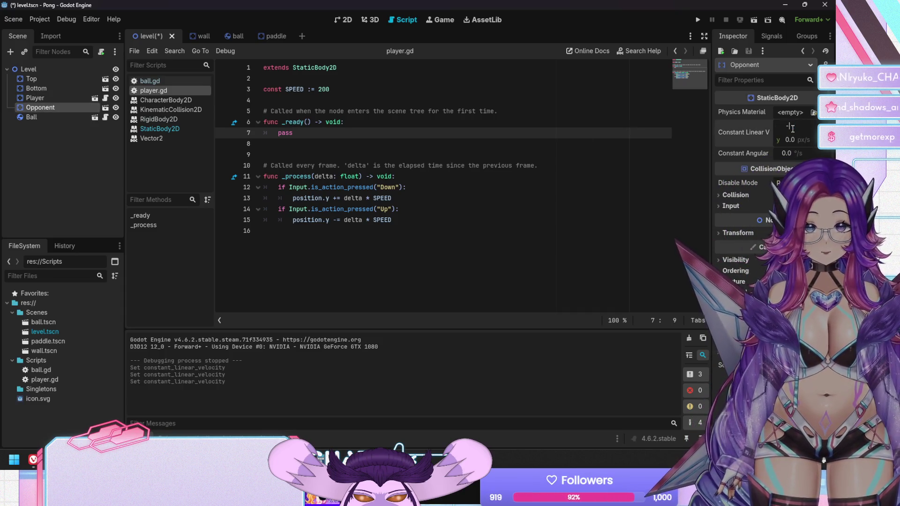
pyautogui.press('Return')
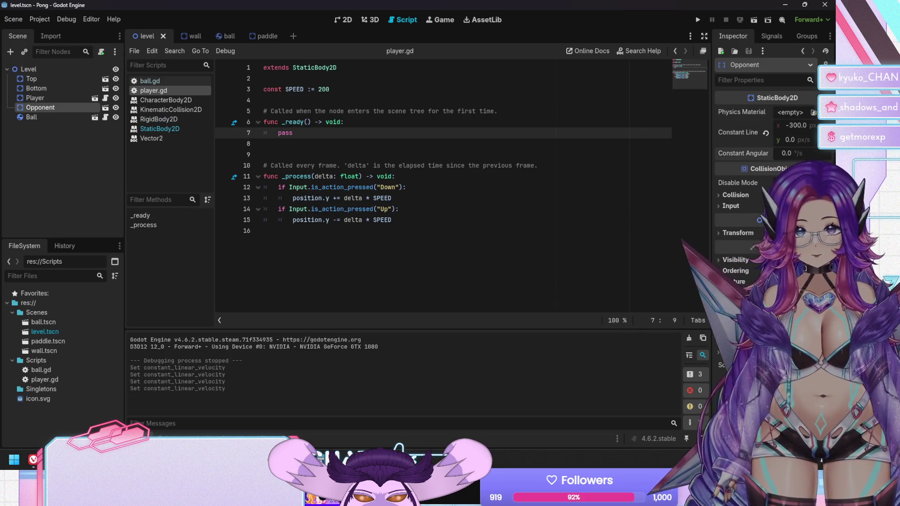
pyautogui.press('F5')
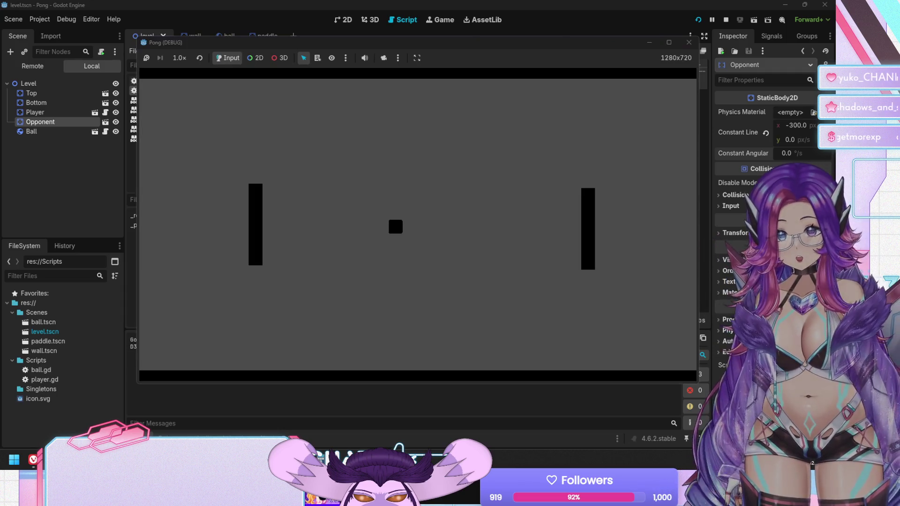
# Move the left paddle up and down to return the ball, then stop and open the ball scene
pyautogui.press('Down')
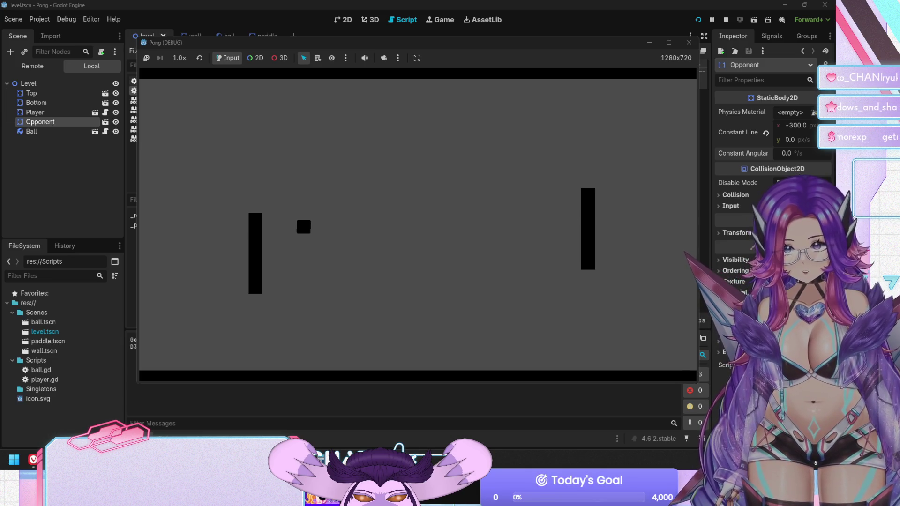
pyautogui.press('Up')
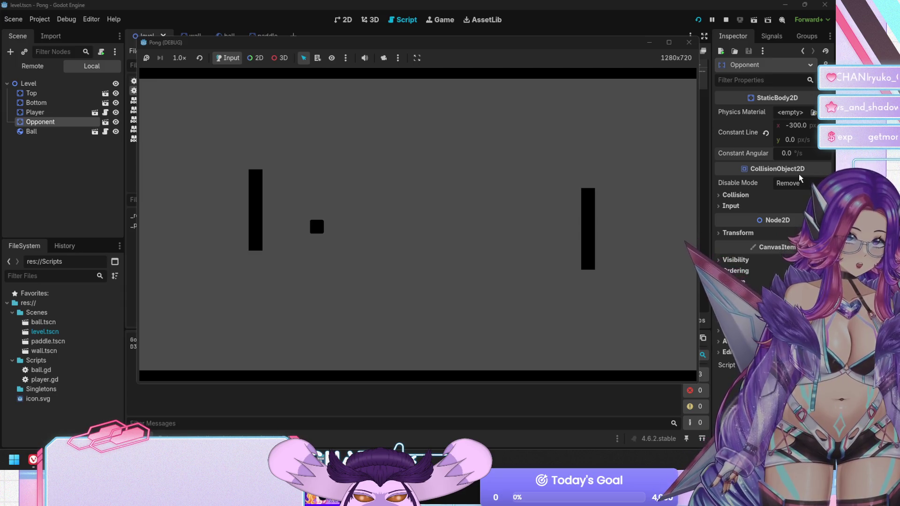
pyautogui.press('Down')
pyautogui.press('Down')
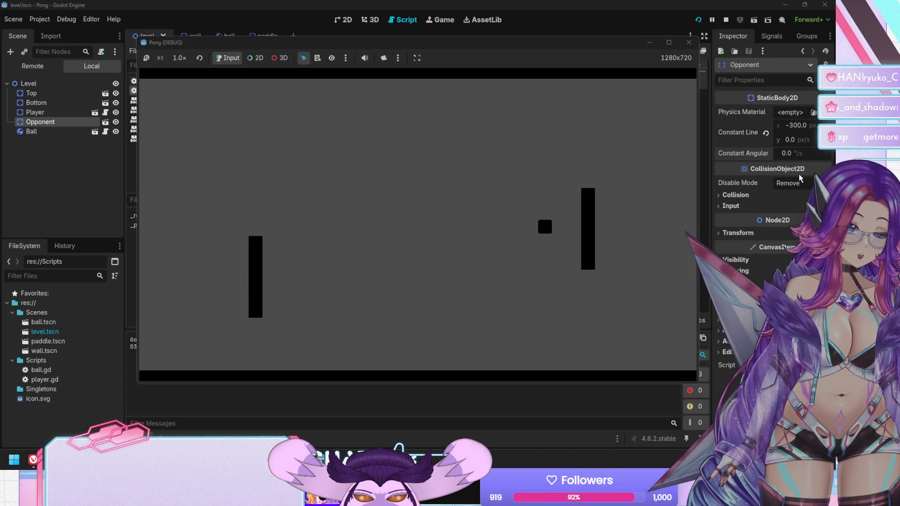
pyautogui.press('Up')
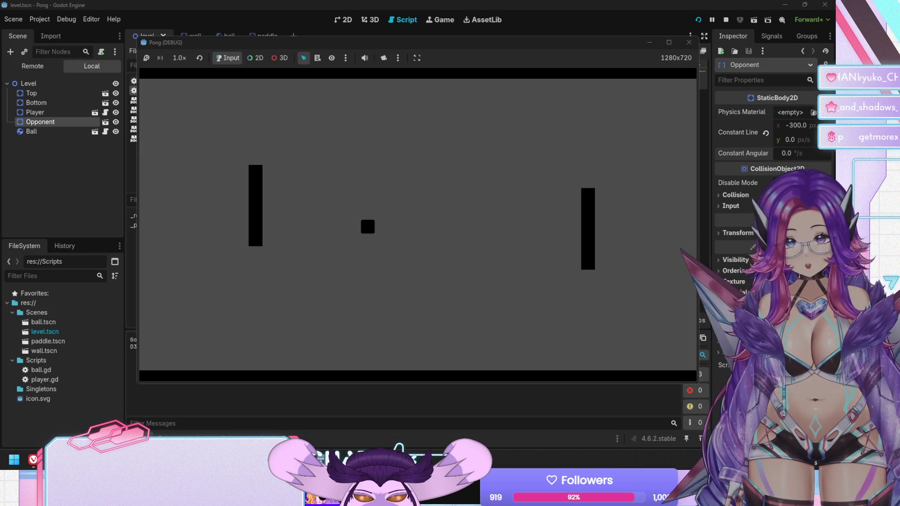
pyautogui.press('Down')
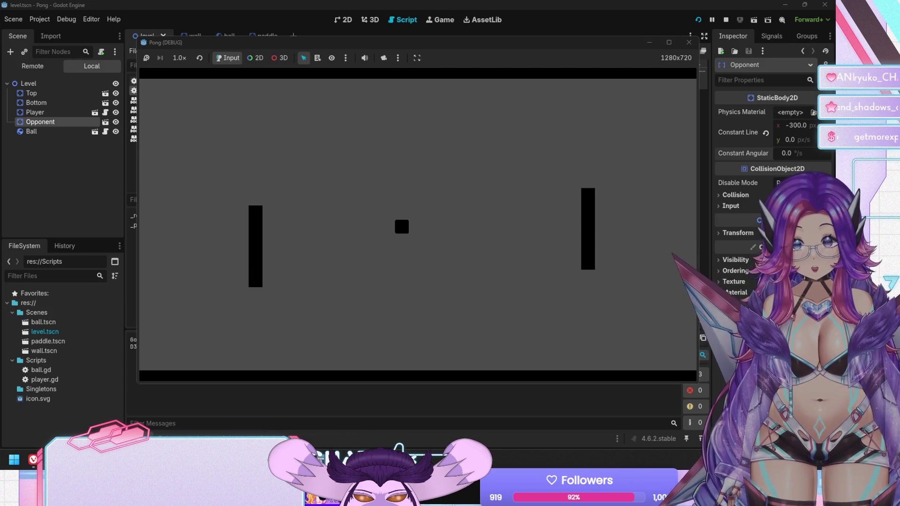
pyautogui.press('Down')
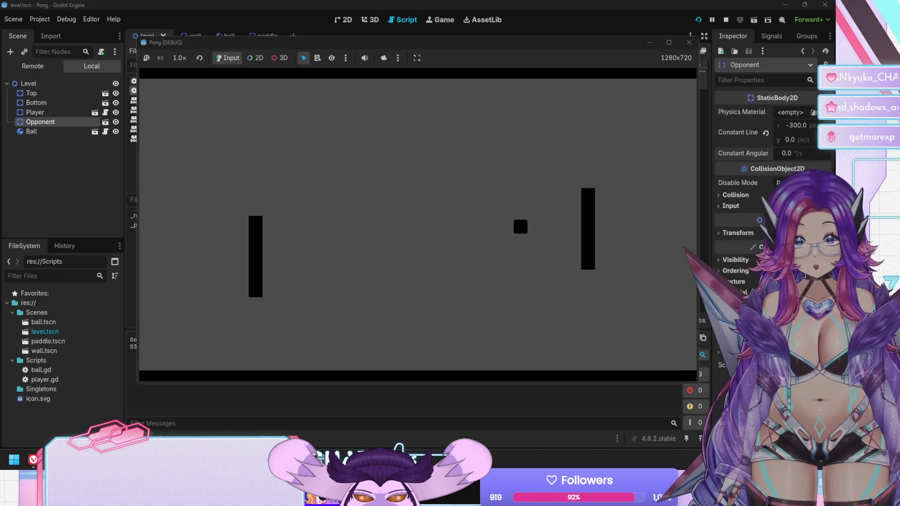
pyautogui.press('F8')
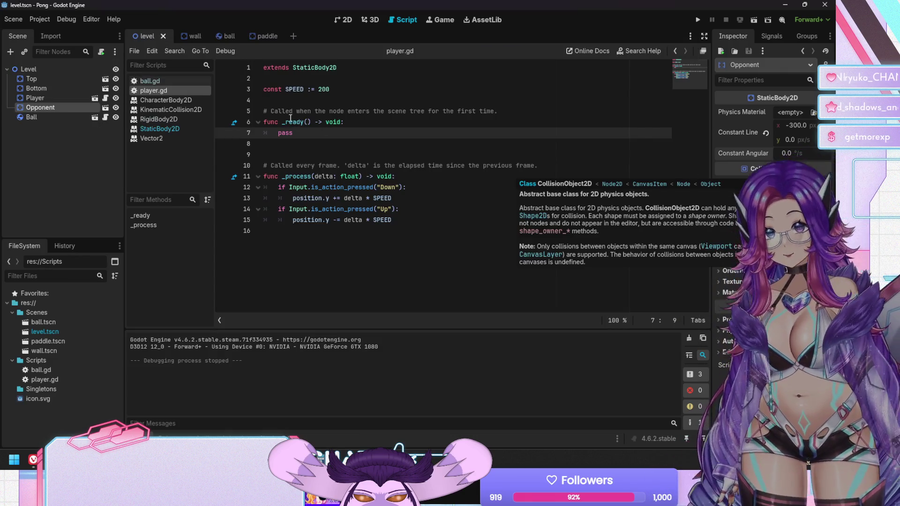
pyautogui.click(229, 37)
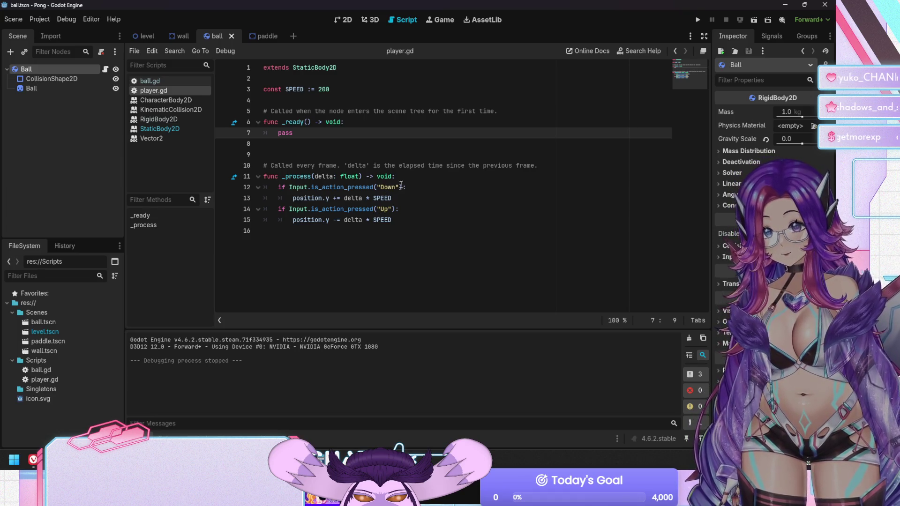
# Open ball.gd and uncomment the collision assignment lines with Ctrl+K
pyautogui.click(416, 177)
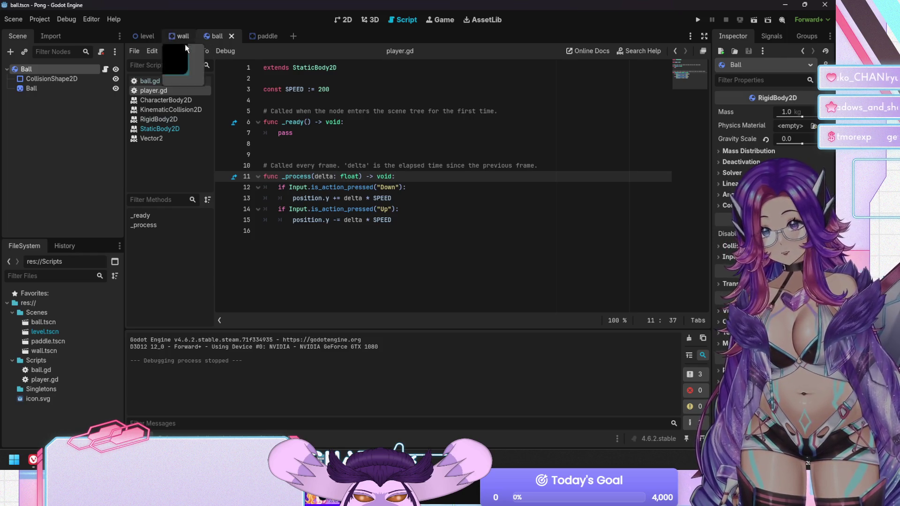
pyautogui.click(153, 81)
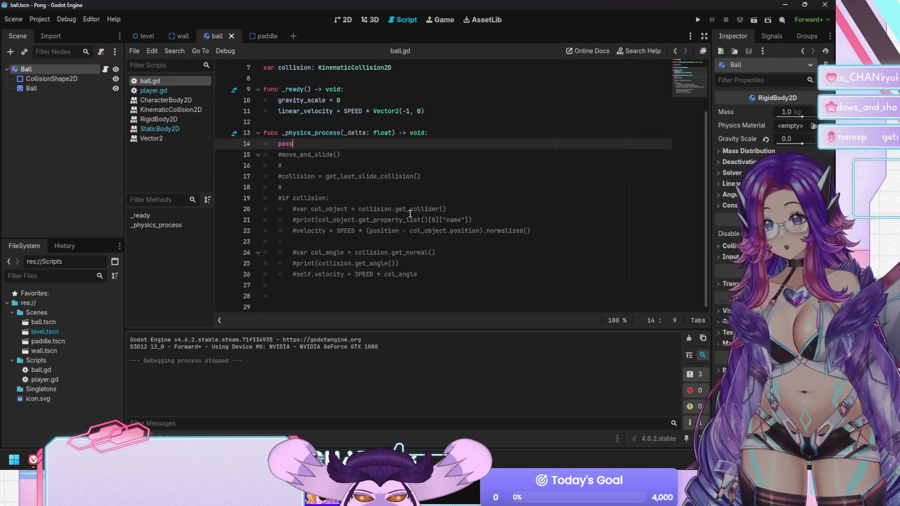
pyautogui.scroll(1, 346, 178)
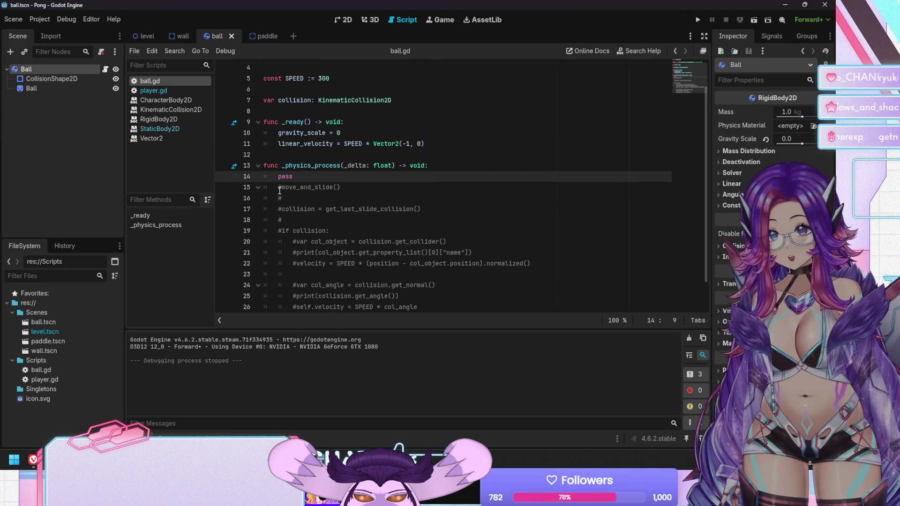
pyautogui.click(305, 209)
pyautogui.press('Up')
pyautogui.hotkey('shift', 'Down')
pyautogui.hotkey('shift', 'Down')
pyautogui.hotkey('ctrl', 'k')
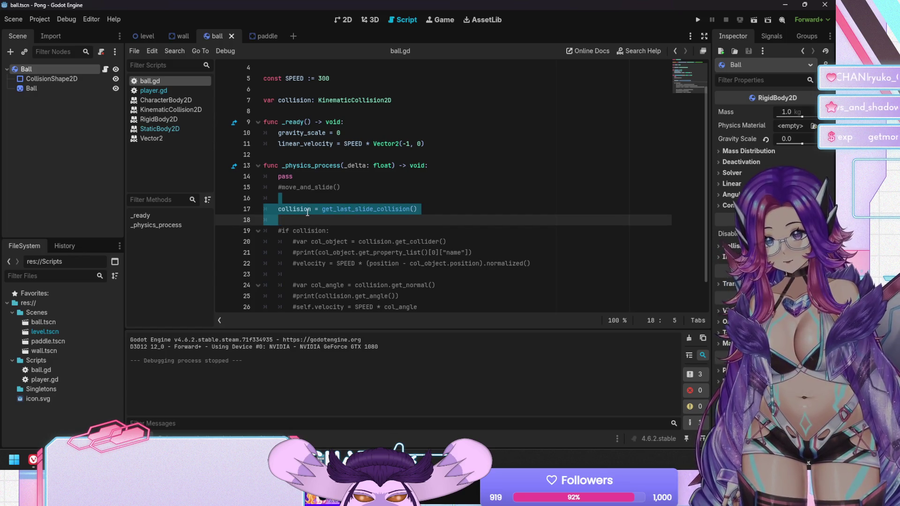
# Replace get_last_slide_collision() with get_colliding_bodies() in the collision assignment
pyautogui.click(325, 209)
pyautogui.hotkey('shift', 'End')
pyautogui.press('Delete')
pyautogui.write('get_')
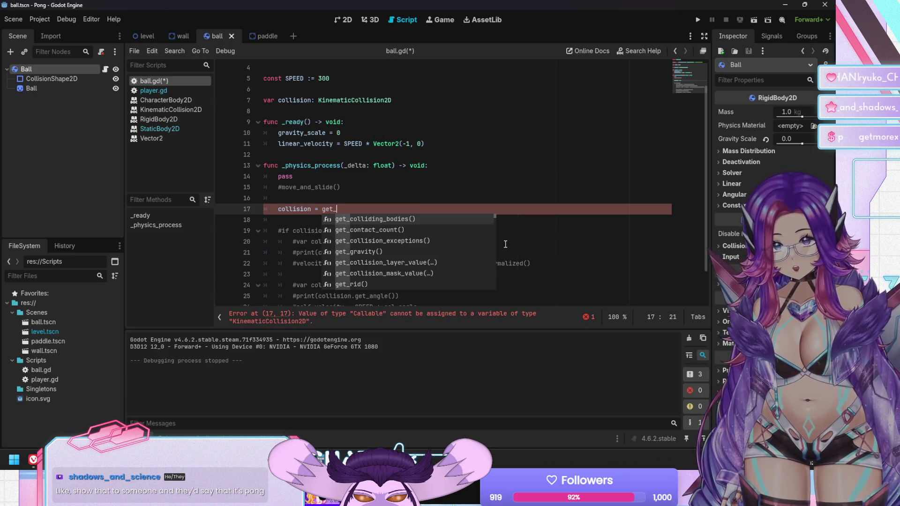
pyautogui.press('Return')
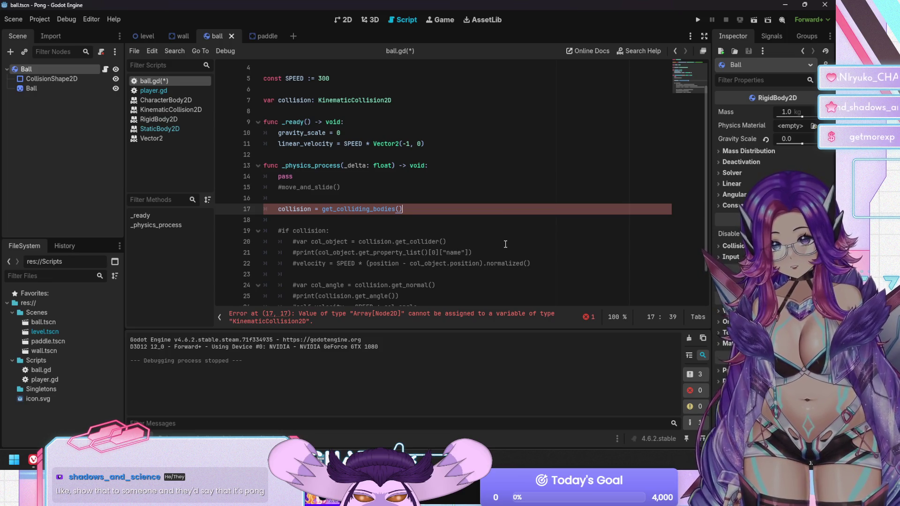
# Change the collision variable's type from KinematicCollision2D to Array[Node2D]
pyautogui.scroll(1, 273, 165)
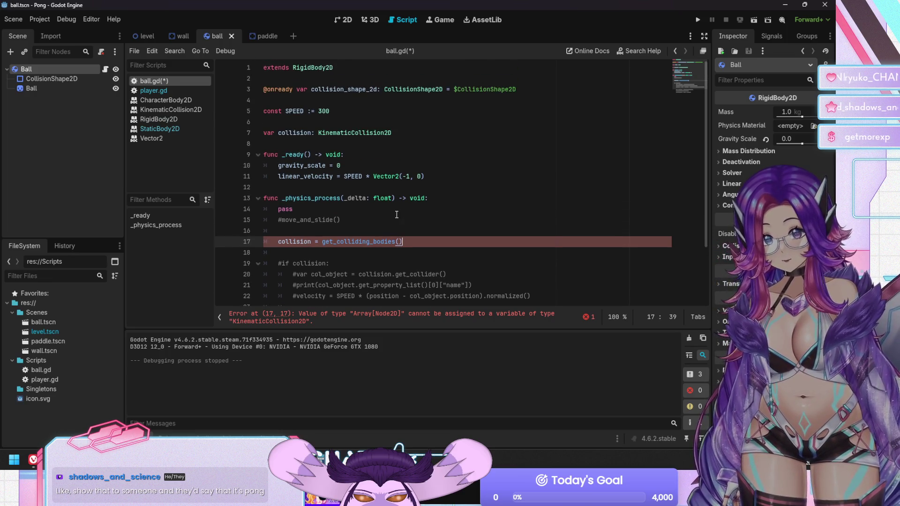
pyautogui.click(321, 133)
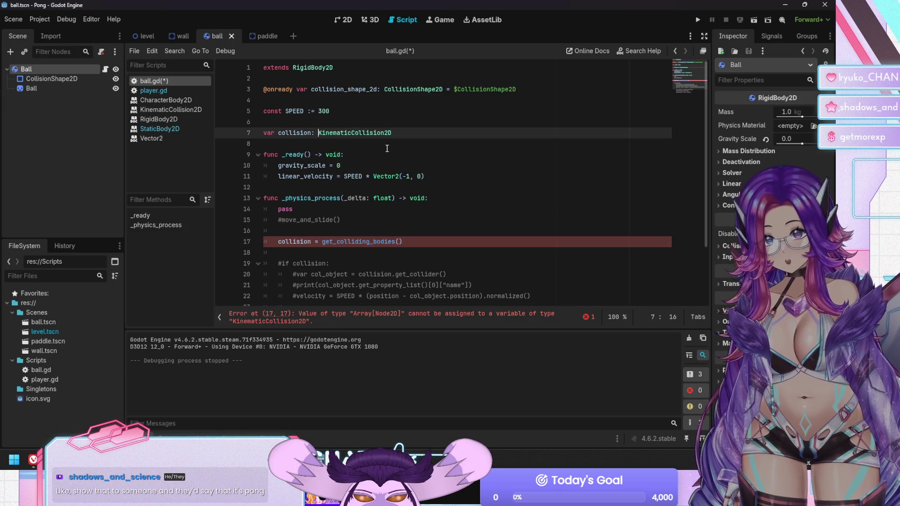
pyautogui.hotkey('shift', 'End')
pyautogui.write('A')
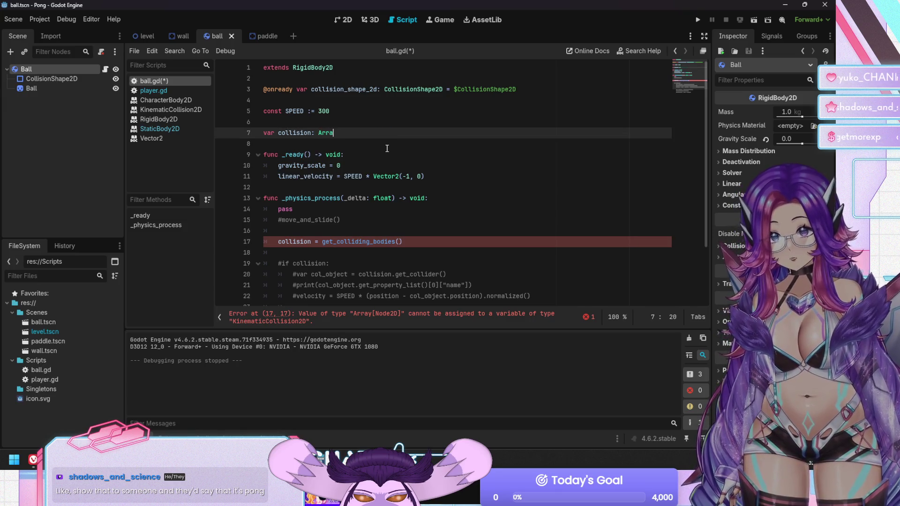
pyautogui.write('e2D')
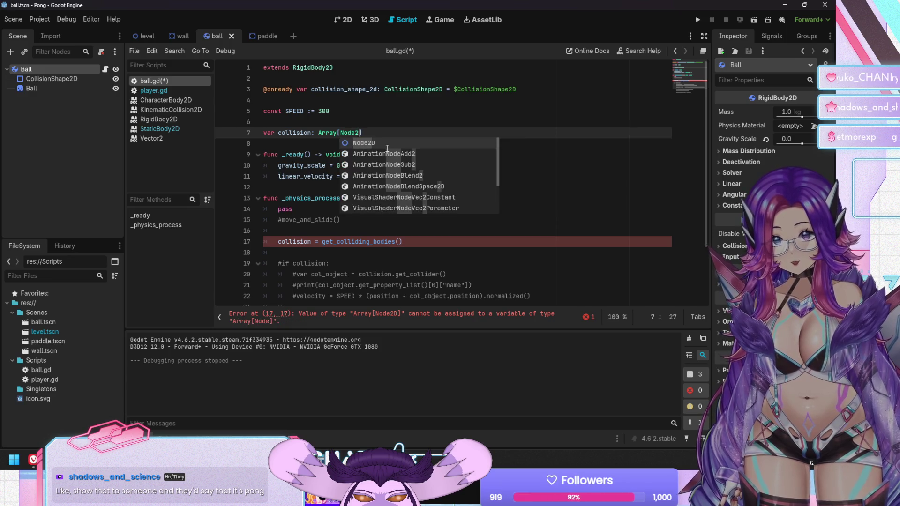
pyautogui.press('Down')
pyautogui.press('Down')
pyautogui.press('Down')
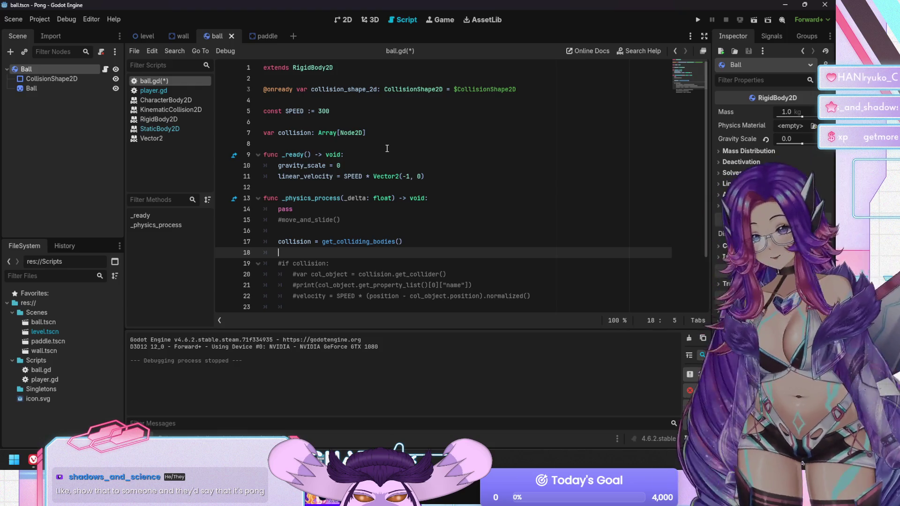
pyautogui.press('Down')
# Add blank lines below the collision assignment and begin typing a len(collision) condition
pyautogui.press('Up')
pyautogui.press('Return')
pyautogui.press('Up')
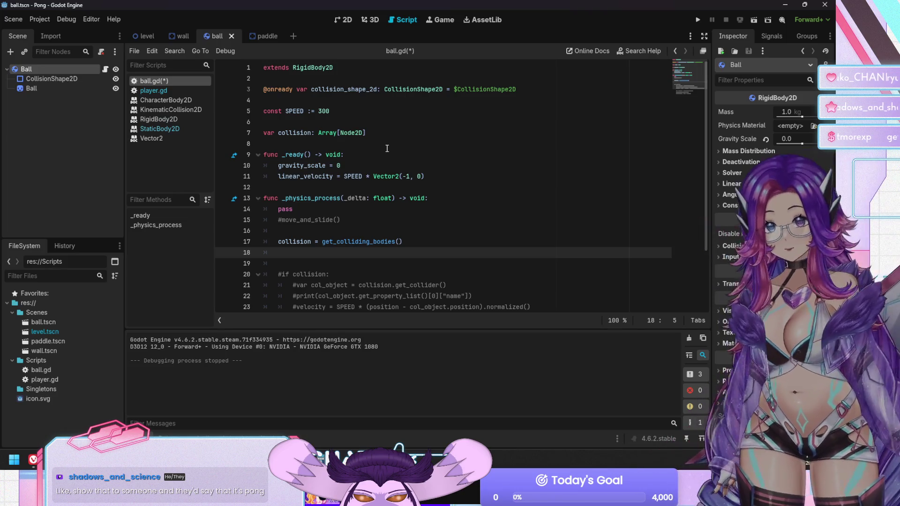
pyautogui.press('Return')
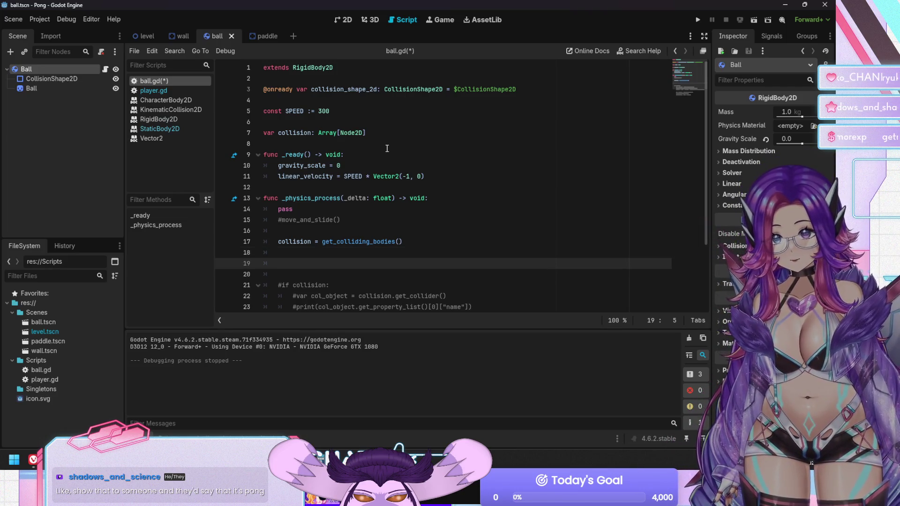
pyautogui.write('iflen(')
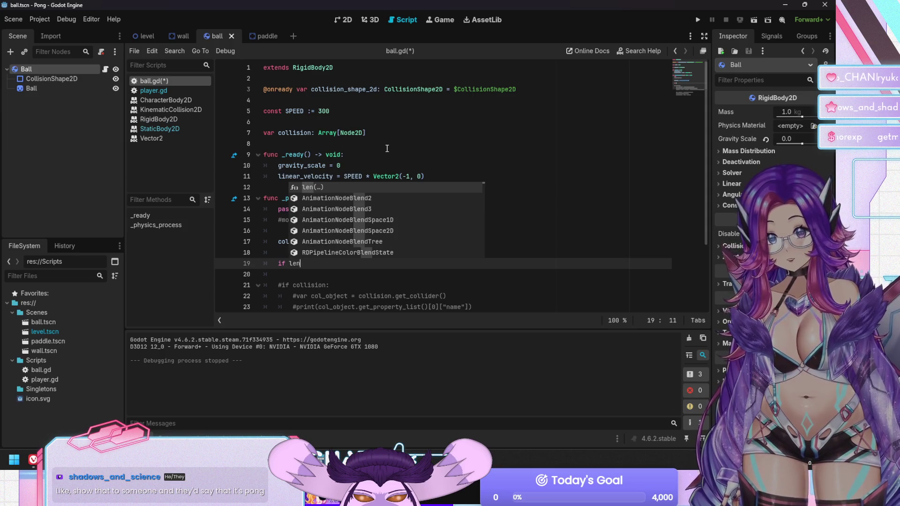
pyautogui.write('collisio')
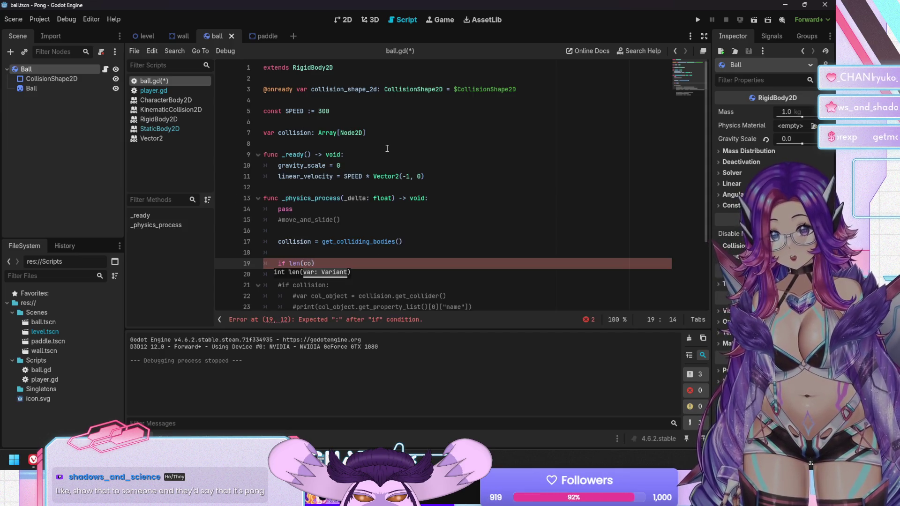
pyautogui.write('n')
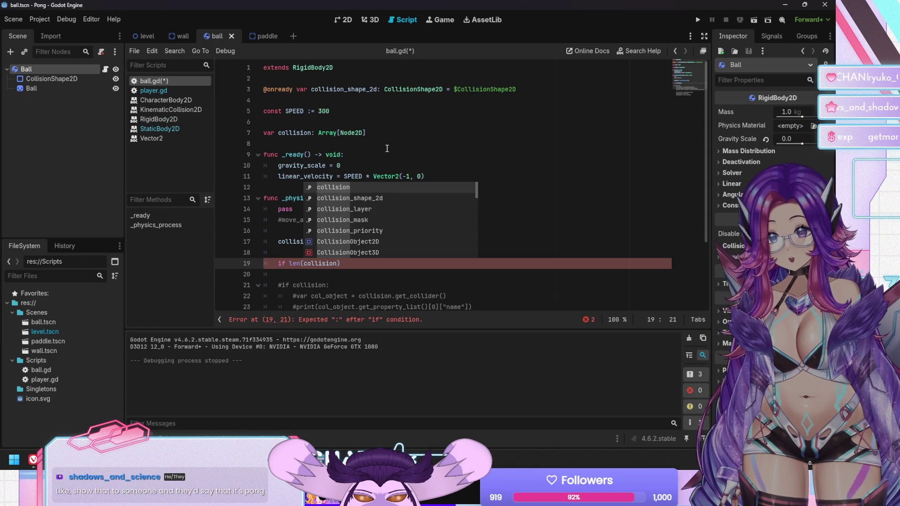